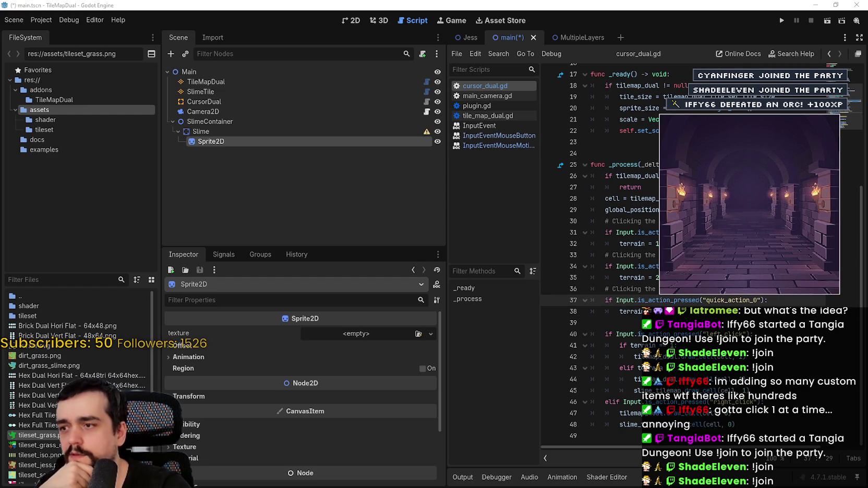
# Step: Delete the Sprite2D child node from Slime
pyautogui.rightClick(235, 148)
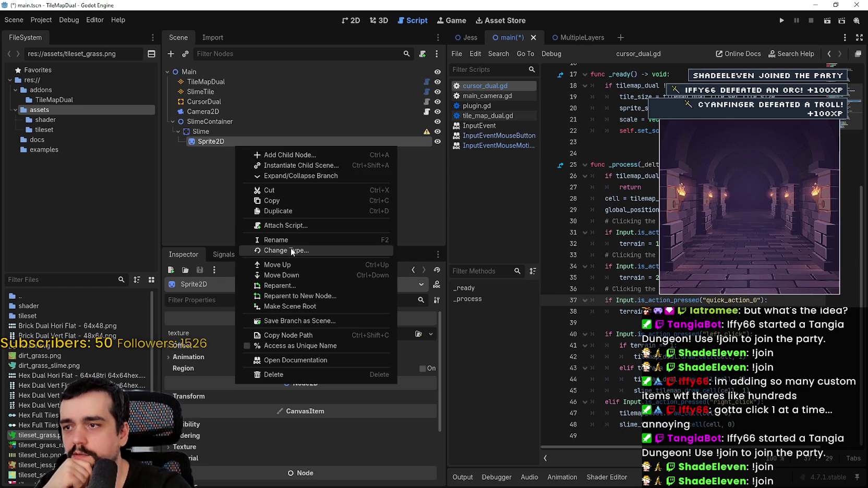
pyautogui.click(274, 374)
pyautogui.press('Return')
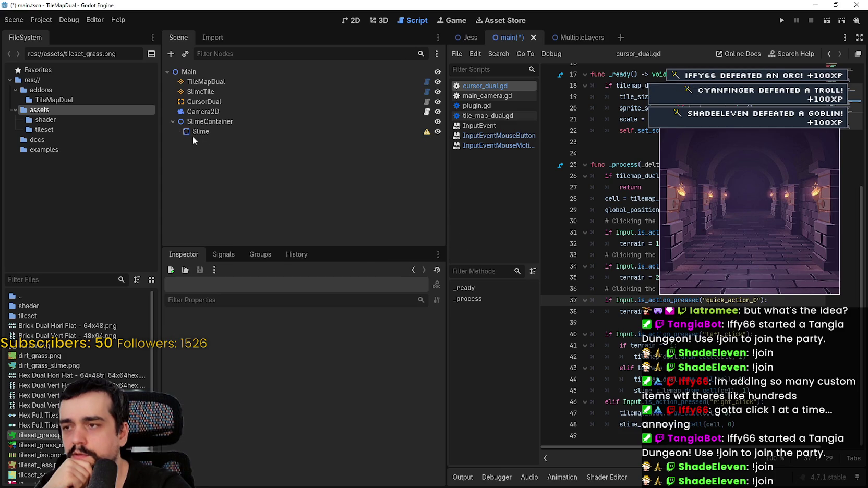
# Step: Add an AnimatedSprite2D child under Slime and open its sprite_frames property choices
pyautogui.rightClick(199, 131)
pyautogui.click(271, 144)
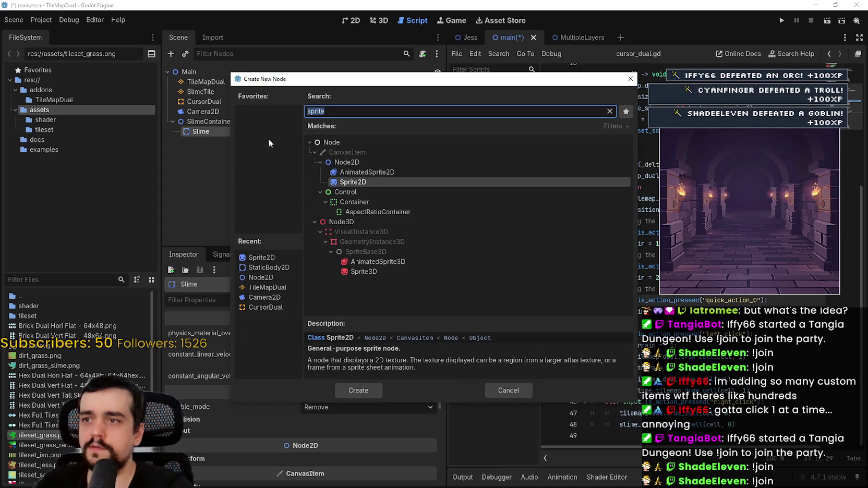
pyautogui.press('Up')
pyautogui.press('Return')
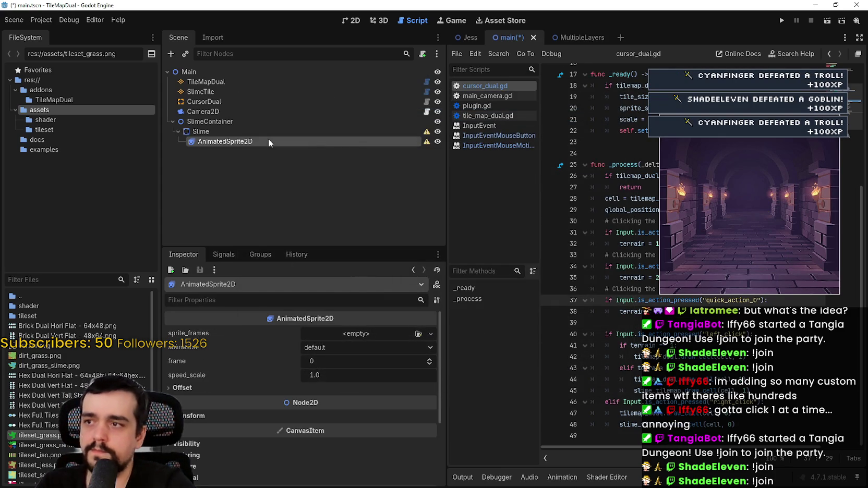
pyautogui.click(358, 333)
# Step: Give the AnimatedSprite2D a new SpriteFrames resource
pyautogui.click(381, 354)
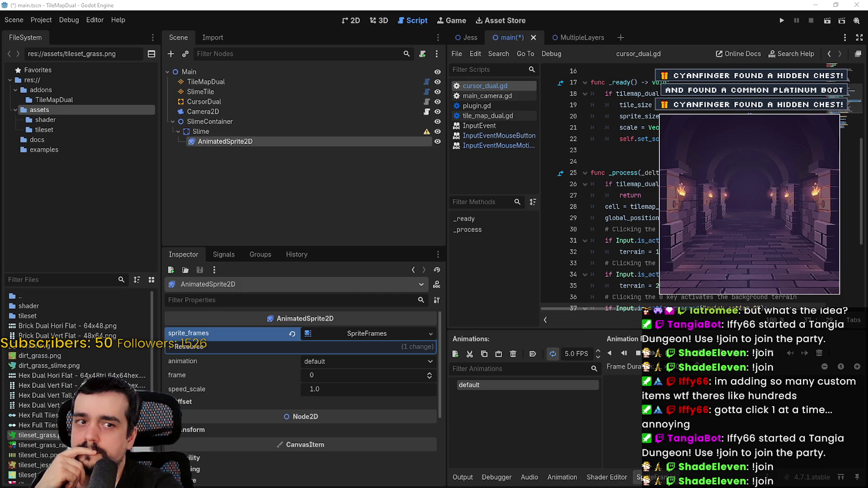
pyautogui.click(60, 128)
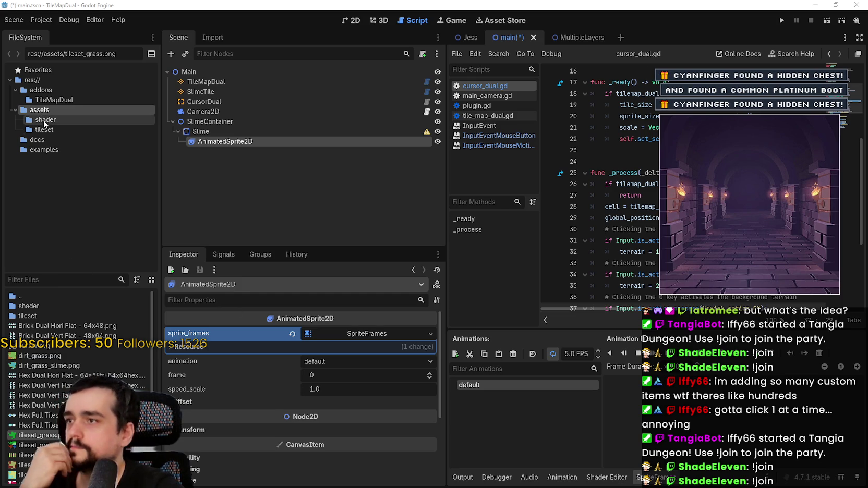
pyautogui.click(55, 112)
# Step: Create a characters folder under res://assets and import the Slime1 asset folder into it
pyautogui.rightClick(52, 111)
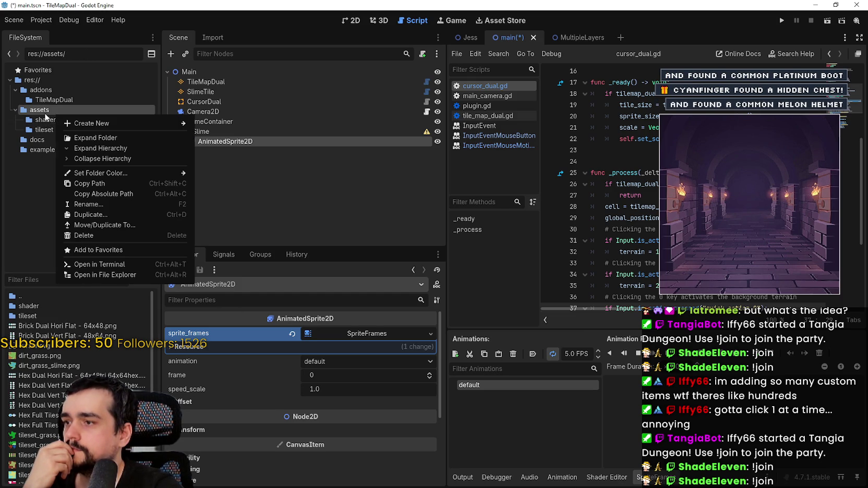
pyautogui.press('Escape')
pyautogui.rightClick(49, 109)
pyautogui.moveTo(110, 123)
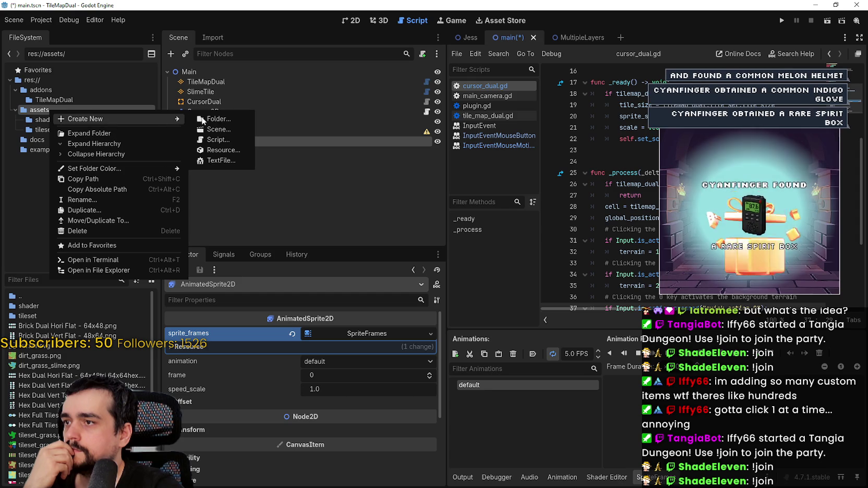
pyautogui.click(208, 119)
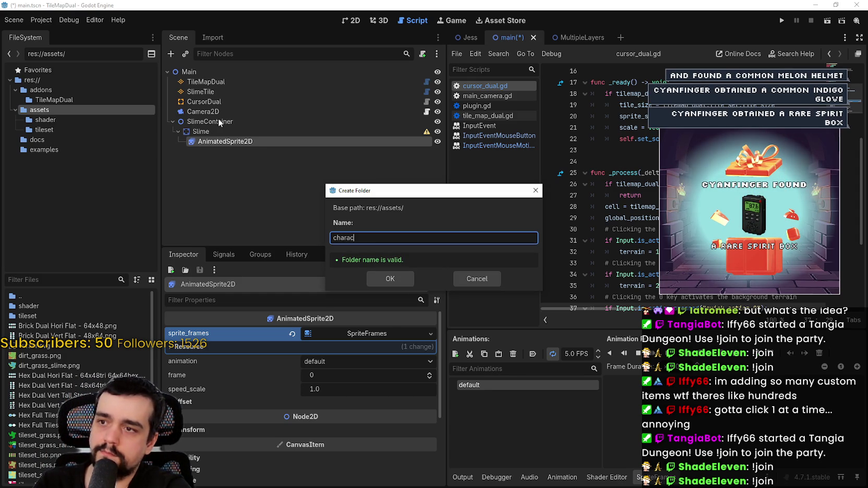
pyautogui.write('ters')
pyautogui.press('Return')
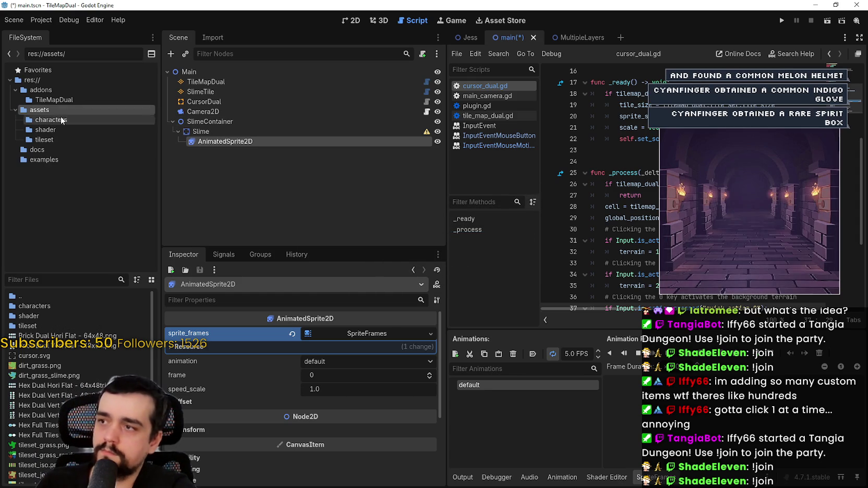
pyautogui.click(62, 120)
pyautogui.moveTo(162, 376); pyautogui.dragTo(100, 351)
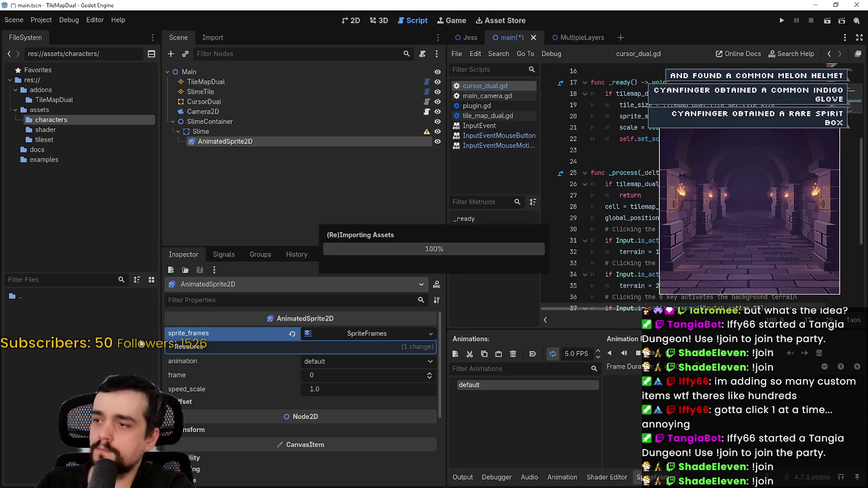
# Step: Rename the default animation to idle_south and open Slime1's Idle folder in FileSystem
pyautogui.click(59, 309)
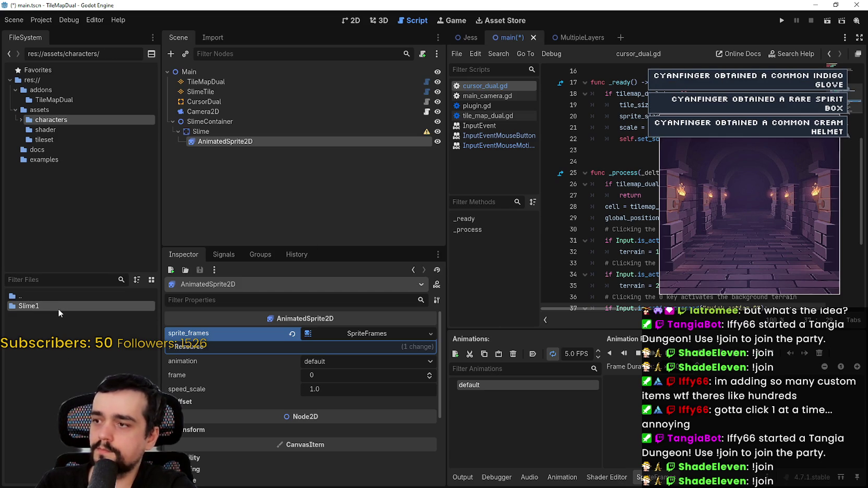
pyautogui.doubleClick(57, 309)
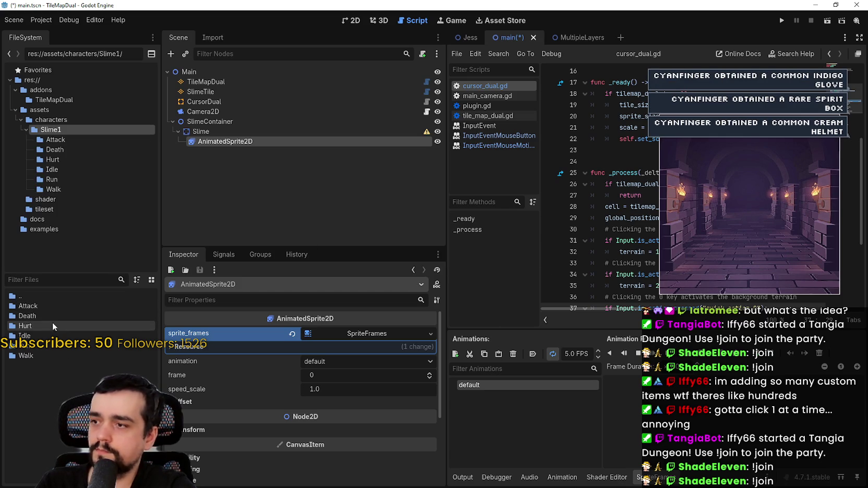
pyautogui.doubleClick(473, 387)
pyautogui.write('idle')
pyautogui.press('Return')
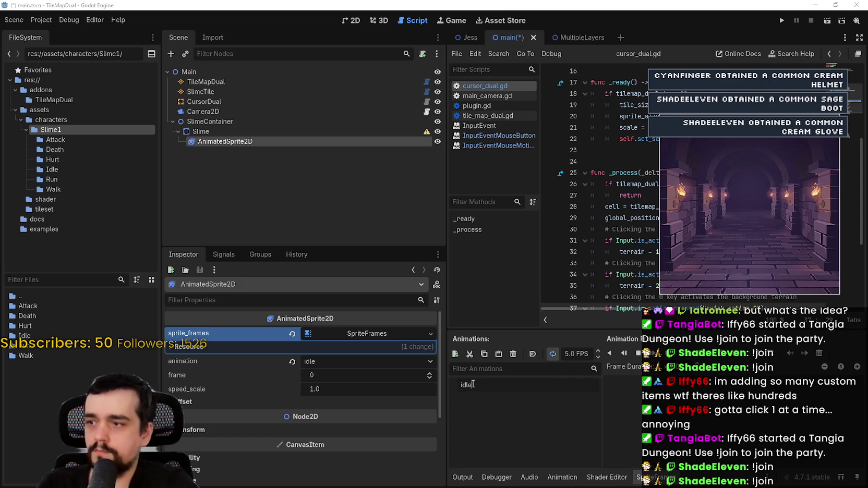
pyautogui.doubleClick(473, 384)
pyautogui.write('idle_south')
pyautogui.press('Return')
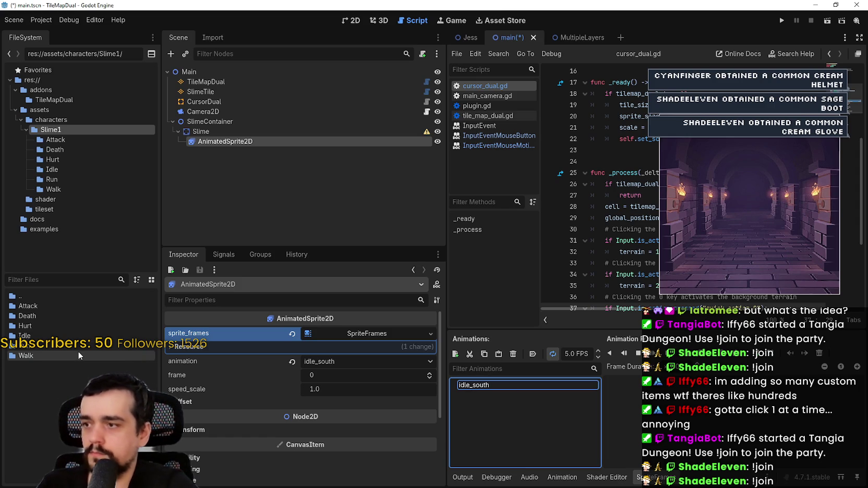
pyautogui.doubleClick(54, 335)
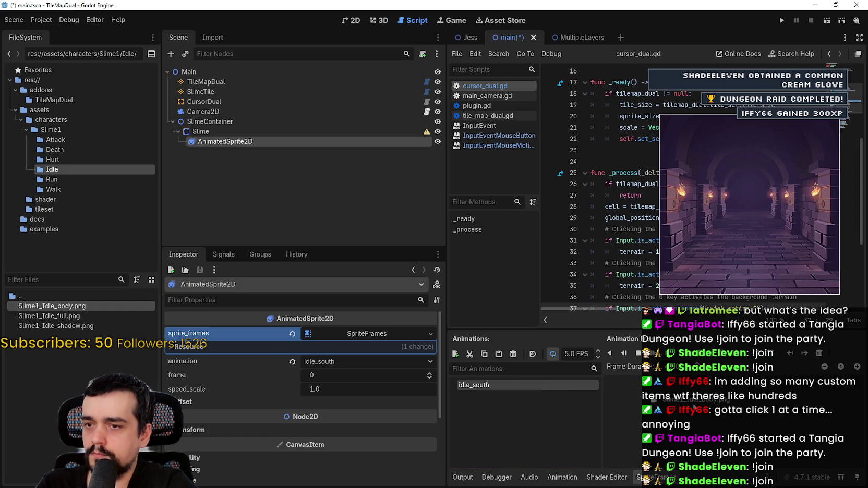
# Step: Try adding Slime1_Idle_body.png as a frame; it gets removed, and an undo follows
pyautogui.moveTo(681, 399); pyautogui.dragTo(678, 441)
pyautogui.press('Delete')
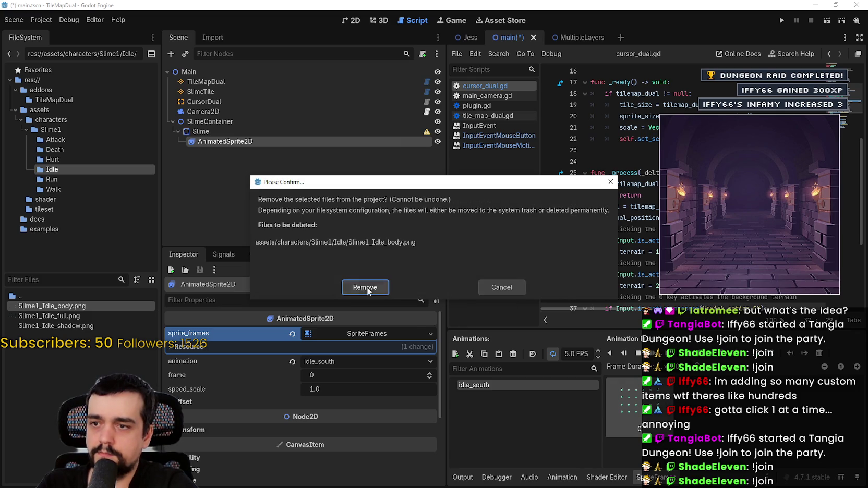
pyautogui.click(370, 287)
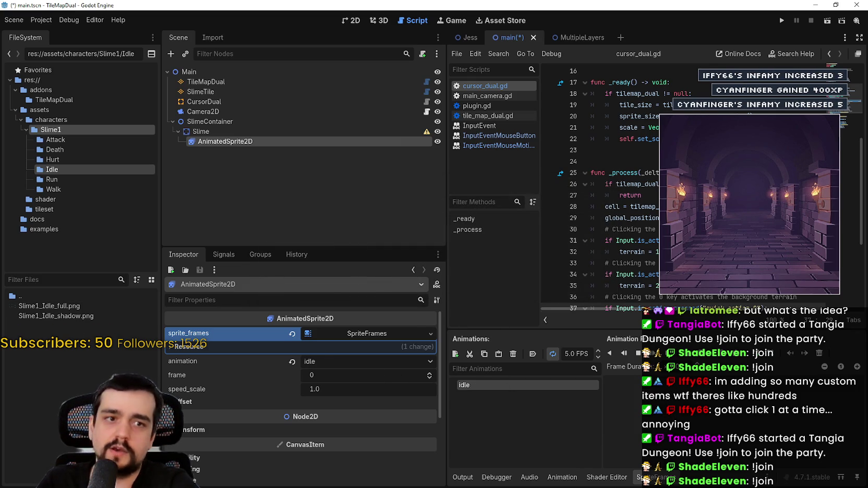
pyautogui.hotkey('ctrl', 'shift', 'z')
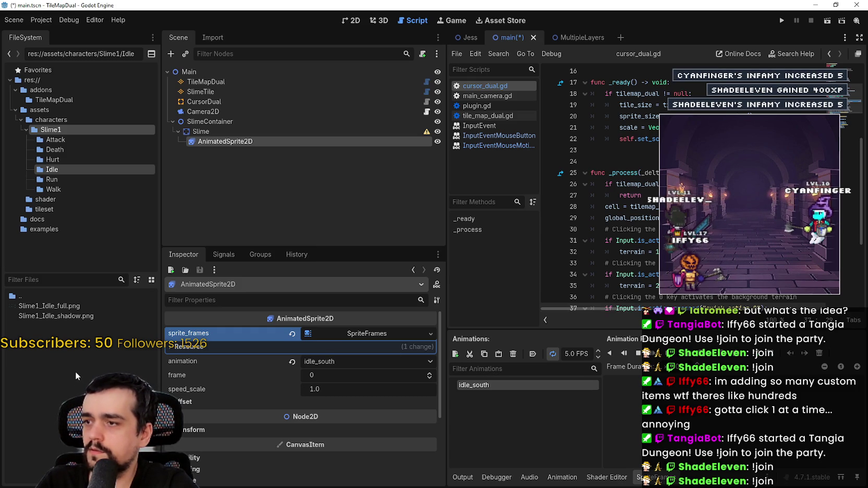
# Step: Move Slime1_Idle_body.png back into the Slime1 Idle folder and show the 2D viewport
pyautogui.click(76, 158)
pyautogui.click(53, 189)
pyautogui.click(53, 129)
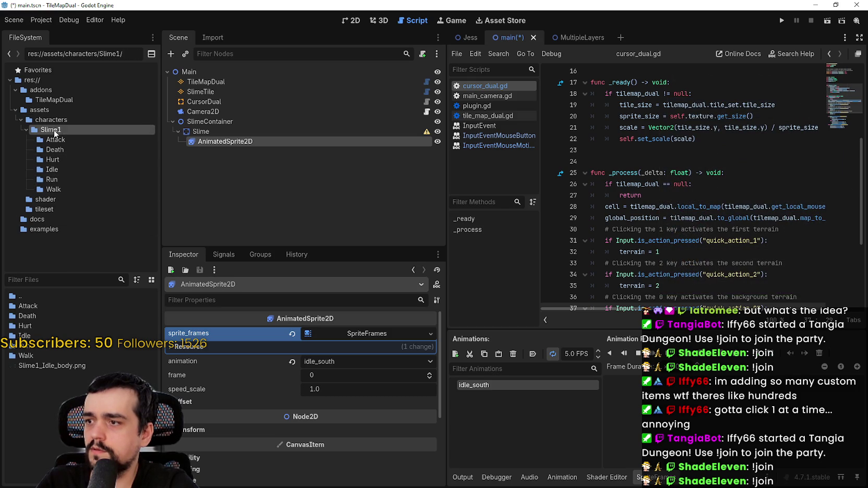
pyautogui.moveTo(69, 360)
pyautogui.mouseDown()
pyautogui.moveTo(54, 328)
pyautogui.moveTo(52, 336)
pyautogui.mouseUp()
pyautogui.click(386, 260)
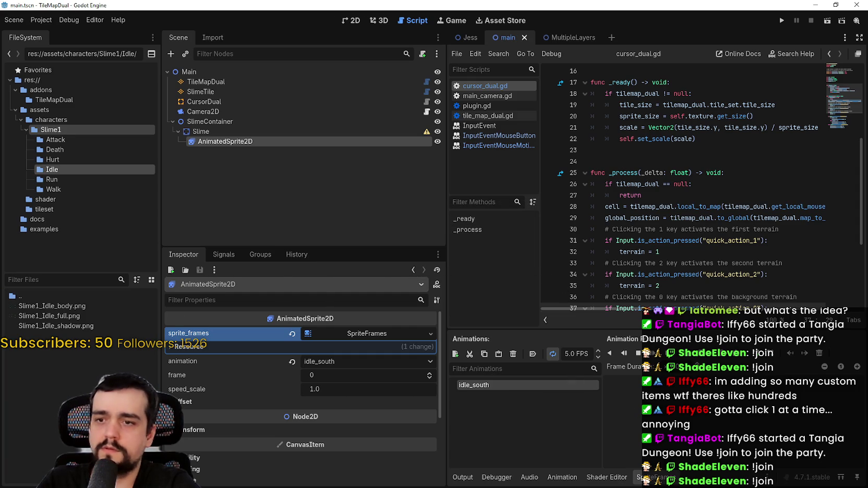
pyautogui.click(355, 24)
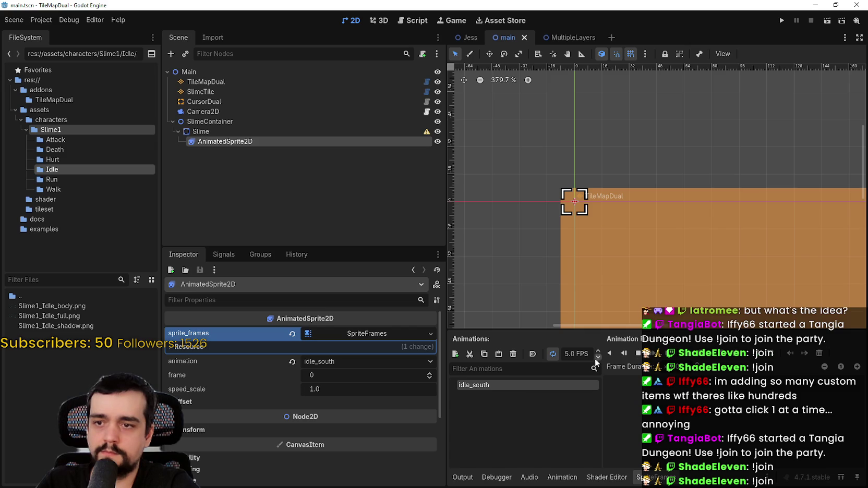
# Step: Turn on Autoplay on Load for idle_south and load Slime1/Idle/Slime1_Idle_body.png as a sprite sheet
pyautogui.click(533, 354)
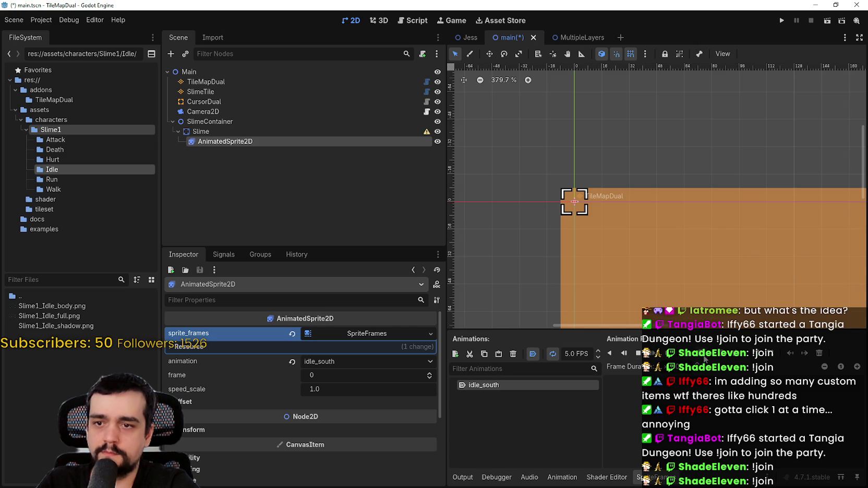
pyautogui.click(704, 358)
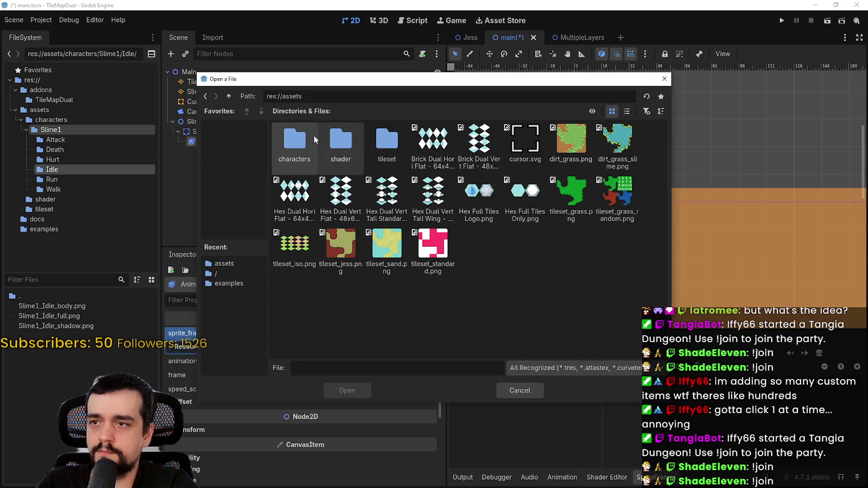
pyautogui.doubleClick(294, 140)
pyautogui.doubleClick(294, 140)
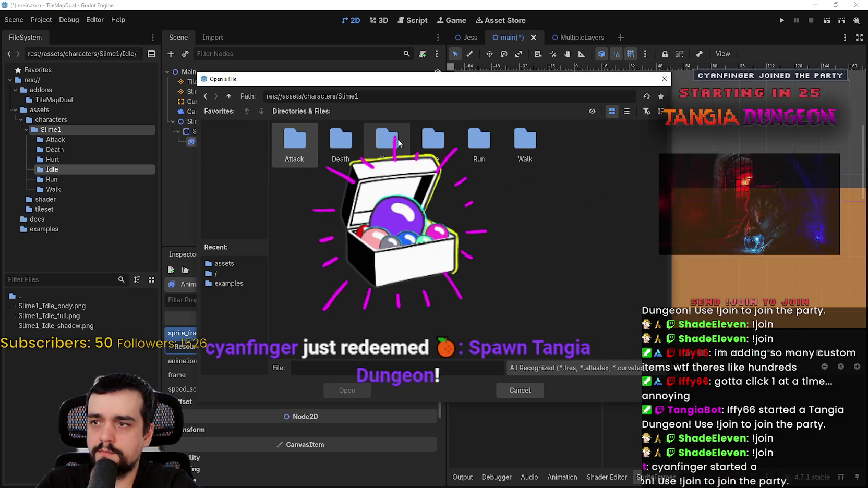
pyautogui.doubleClick(431, 142)
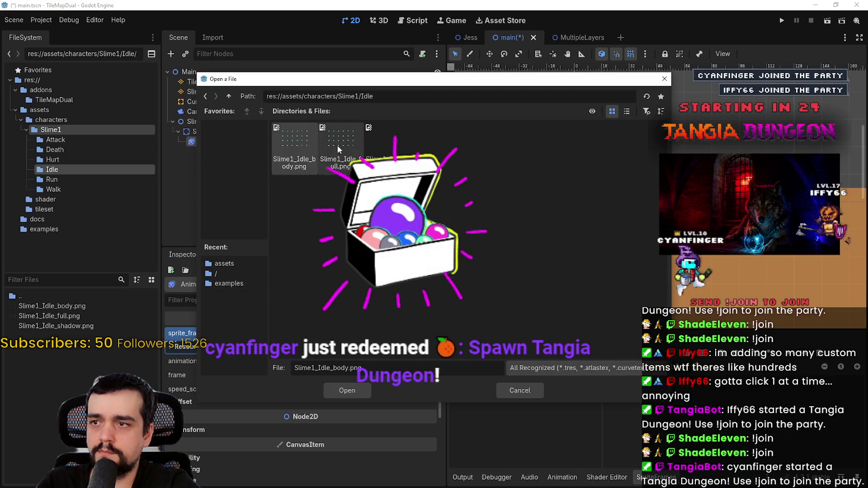
pyautogui.doubleClick(301, 141)
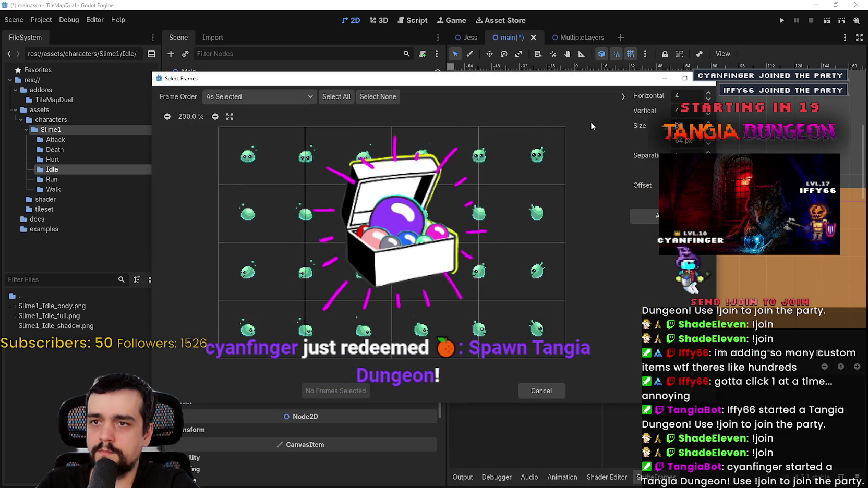
# Step: Add the six top-row frames of the sheet to idle_south
pyautogui.scroll(2, 683, 96)
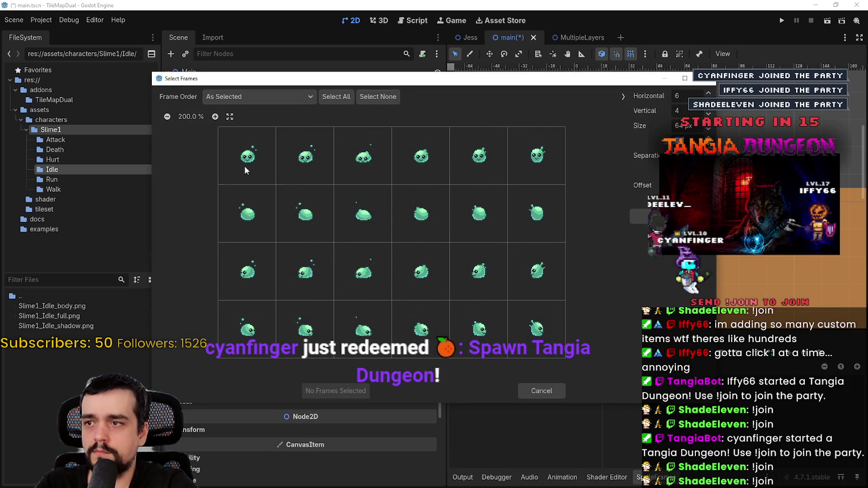
pyautogui.moveTo(244, 166); pyautogui.dragTo(519, 171)
pyautogui.click(354, 390)
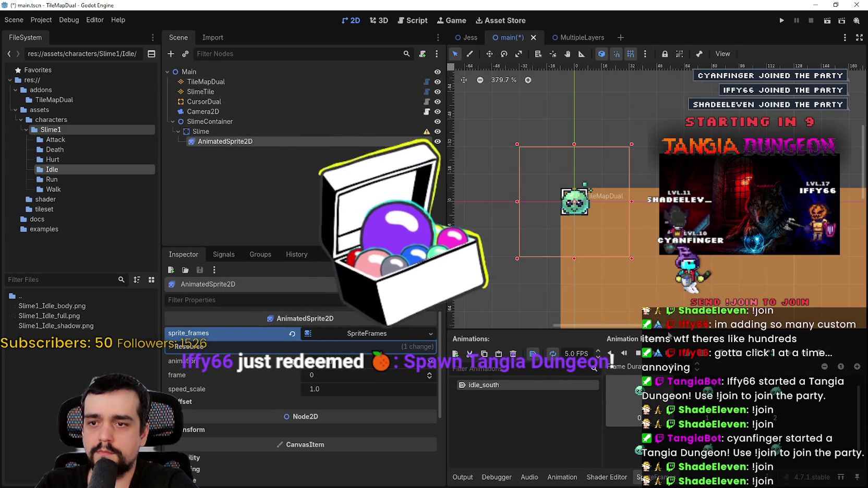
# Step: Add two new animations named idle_north and idle_left
pyautogui.moveTo(669, 330); pyautogui.dragTo(574, 274)
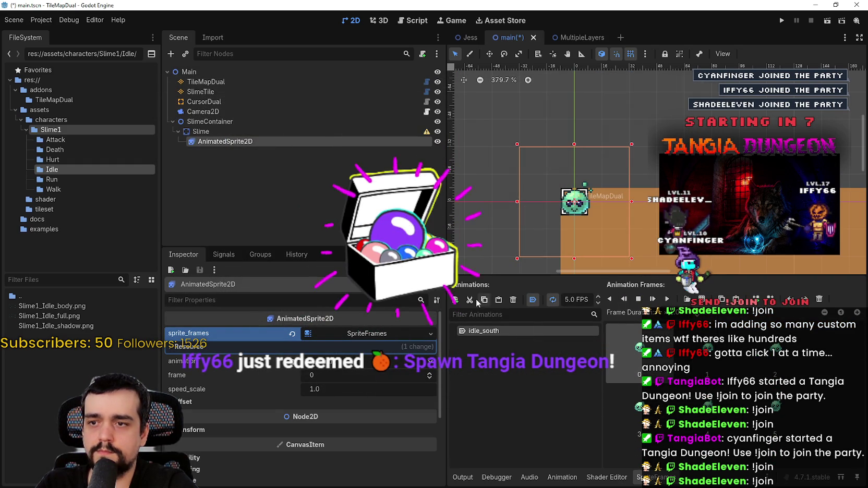
pyautogui.click(455, 300)
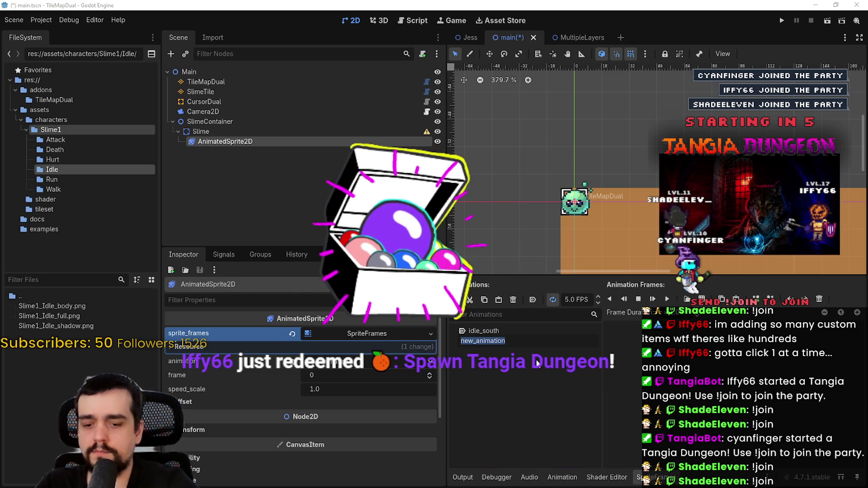
pyautogui.write('idle_north')
pyautogui.press('Return')
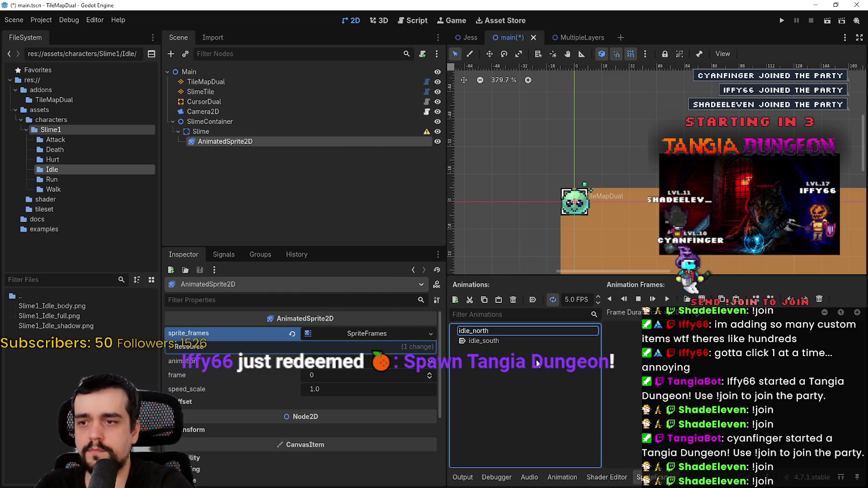
pyautogui.click(455, 300)
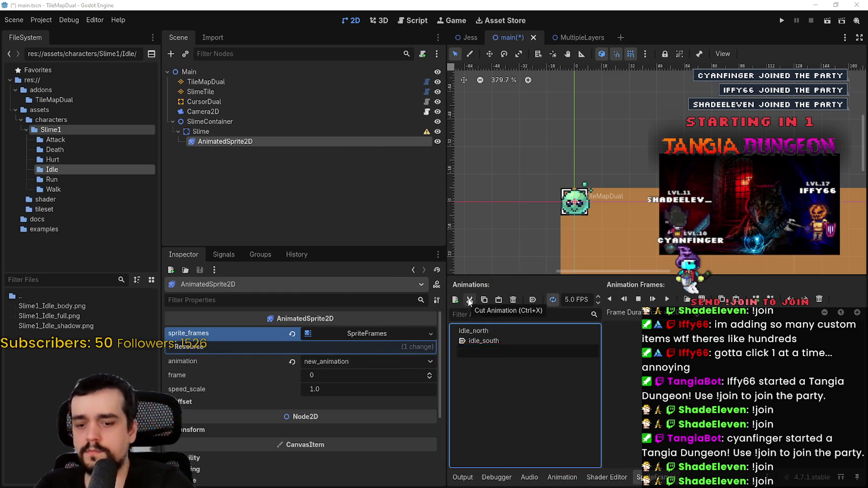
pyautogui.press('BackSpace')
pyautogui.write('e_left')
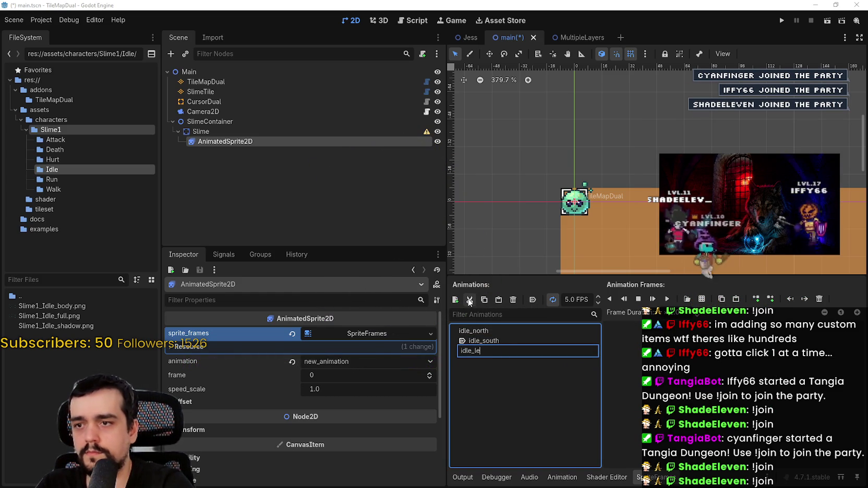
pyautogui.press('Return')
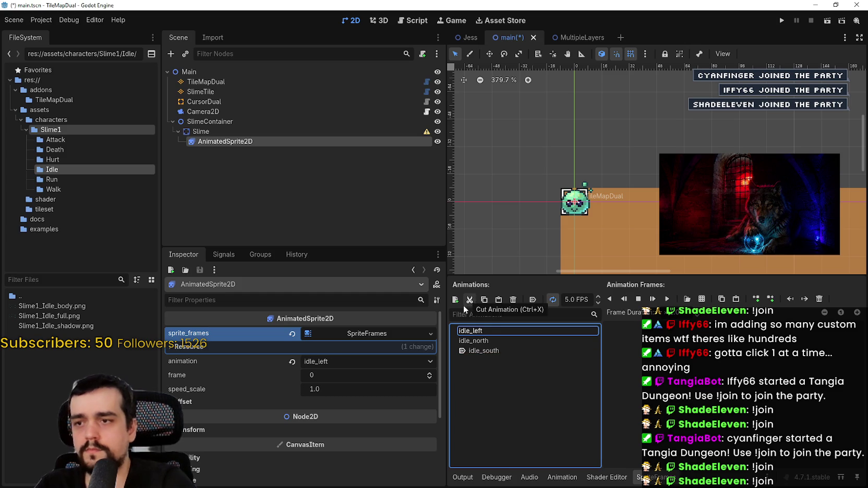
# Step: Rename idle_north to idle_up and idle_south to idle_down, then select idle_up
pyautogui.click(494, 342)
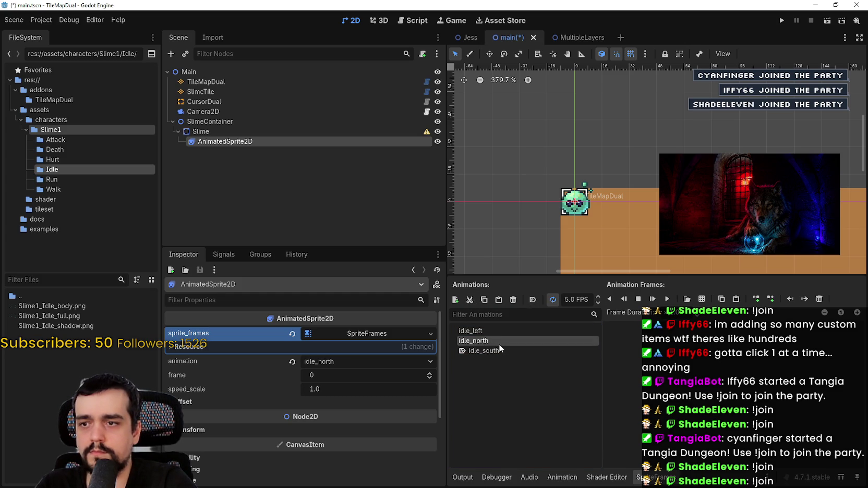
pyautogui.click(496, 342)
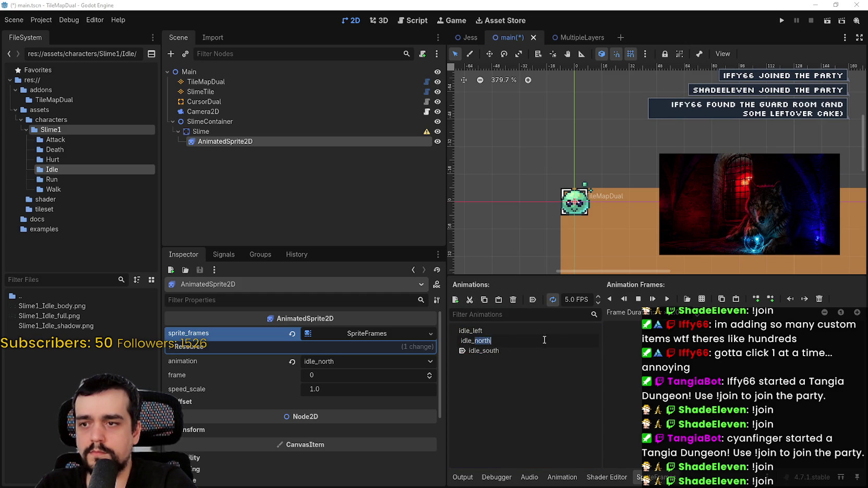
pyautogui.write('up')
pyautogui.press('Return')
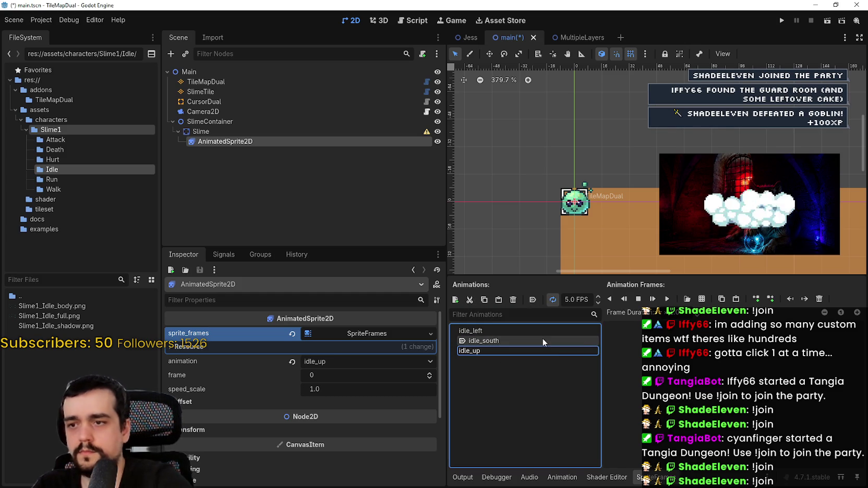
pyautogui.click(518, 339)
pyautogui.click(493, 342)
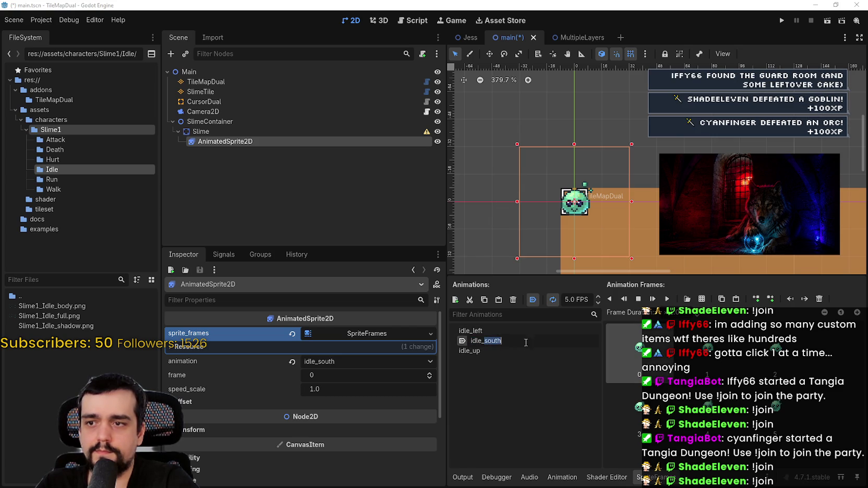
pyautogui.write('down')
pyautogui.press('Return')
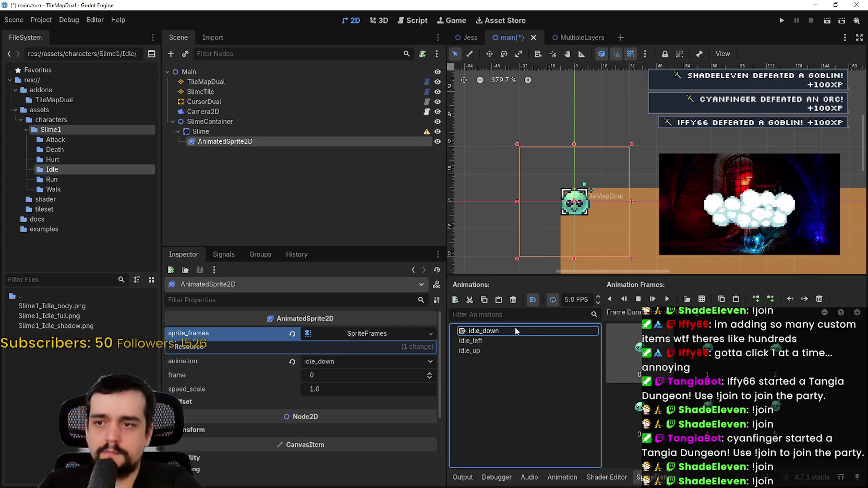
pyautogui.click(509, 349)
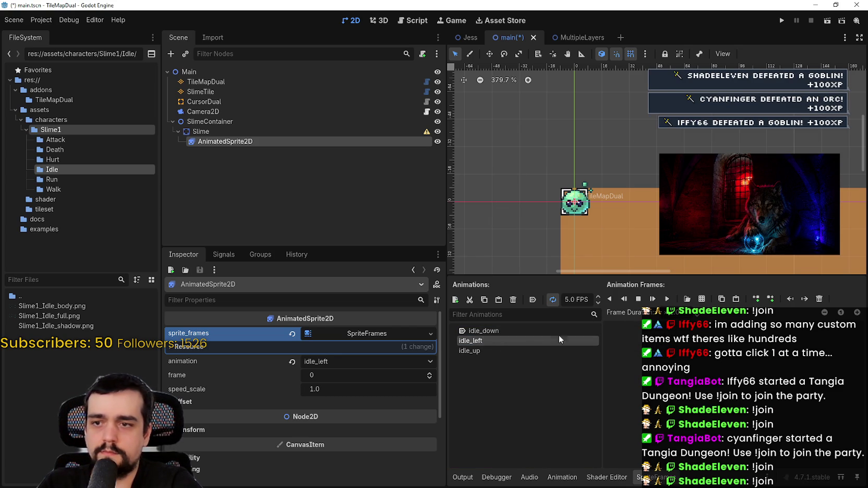
pyautogui.click(687, 298)
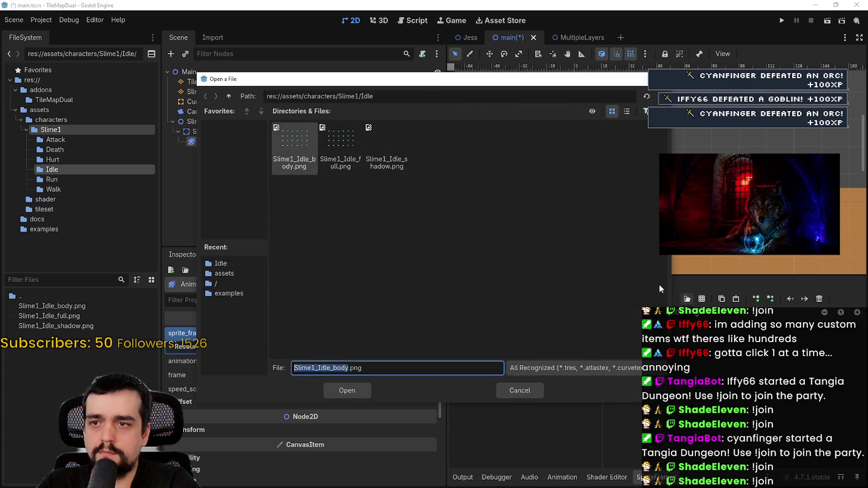
# Step: Add the six second-row frames of Slime1_Idle_body.png to idle_up
pyautogui.doubleClick(287, 153)
pyautogui.moveTo(247, 214); pyautogui.dragTo(537, 214)
pyautogui.click(340, 392)
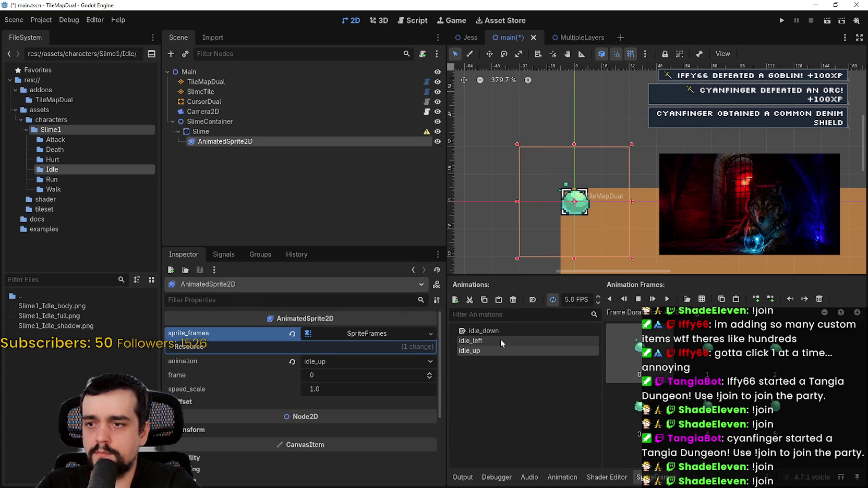
# Step: Add the six third-row frames to idle_left and create another new animation
pyautogui.click(500, 341)
pyautogui.click(687, 299)
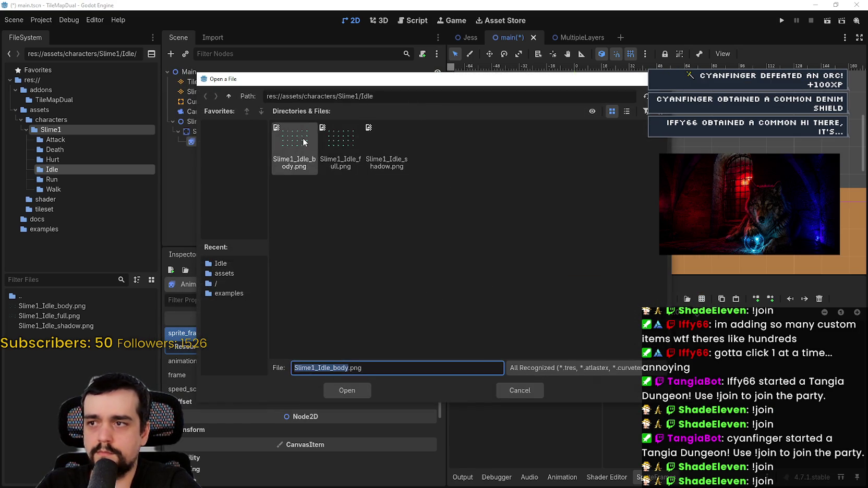
pyautogui.doubleClick(304, 142)
pyautogui.moveTo(271, 267); pyautogui.dragTo(537, 271)
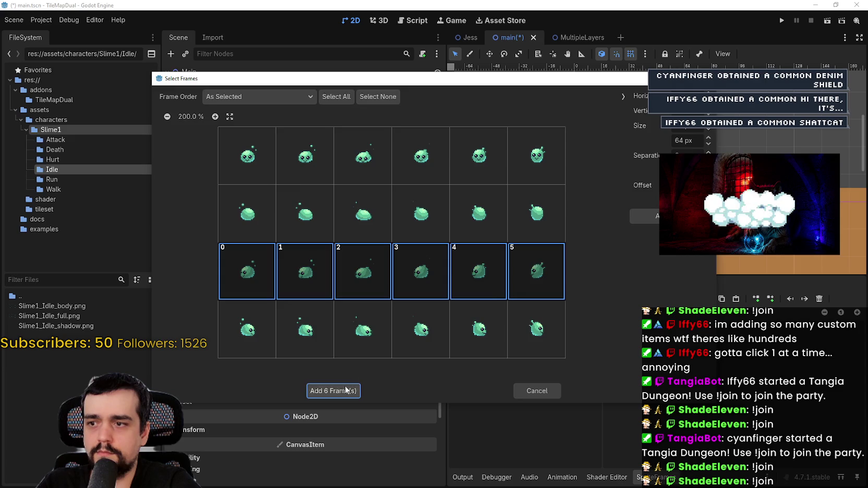
pyautogui.click(347, 391)
pyautogui.click(455, 299)
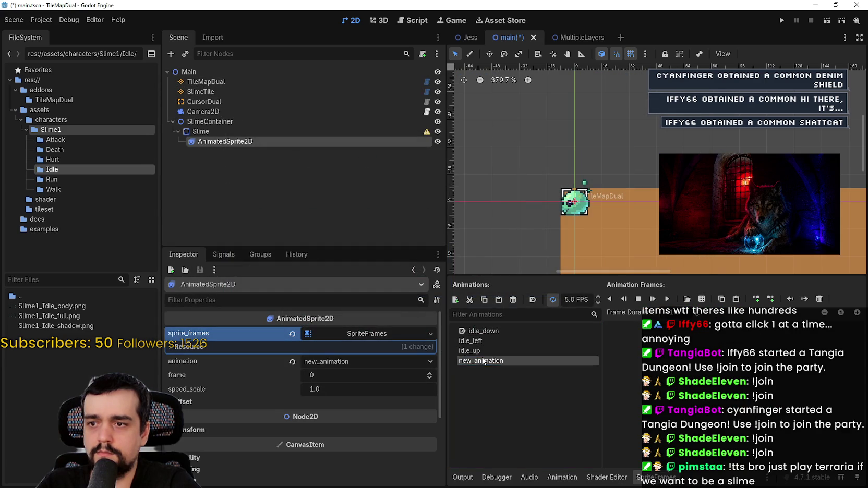
# Step: Name the new animation idle_right, give it the six bottom-row frames, and save the scene
pyautogui.write('idle_rig')
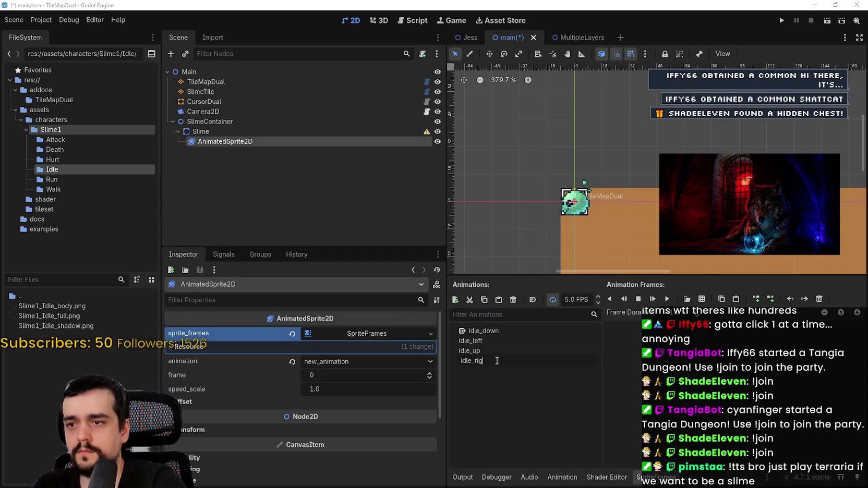
pyautogui.write('ht')
pyautogui.press('Return')
pyautogui.click(701, 299)
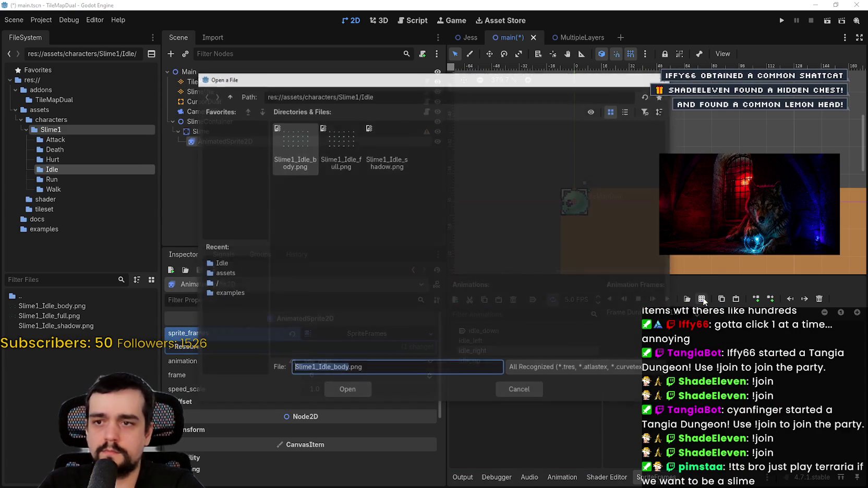
pyautogui.doubleClick(291, 147)
pyautogui.moveTo(248, 318); pyautogui.dragTo(537, 329)
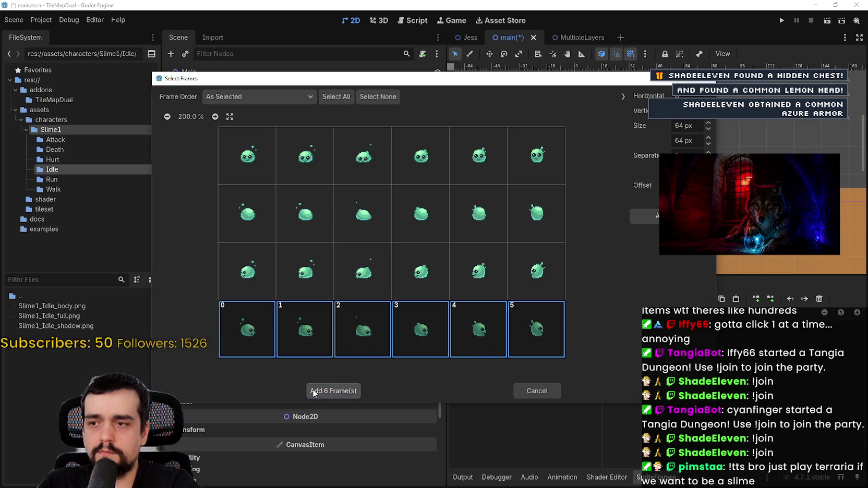
pyautogui.click(314, 393)
pyautogui.hotkey('ctrl', 's')
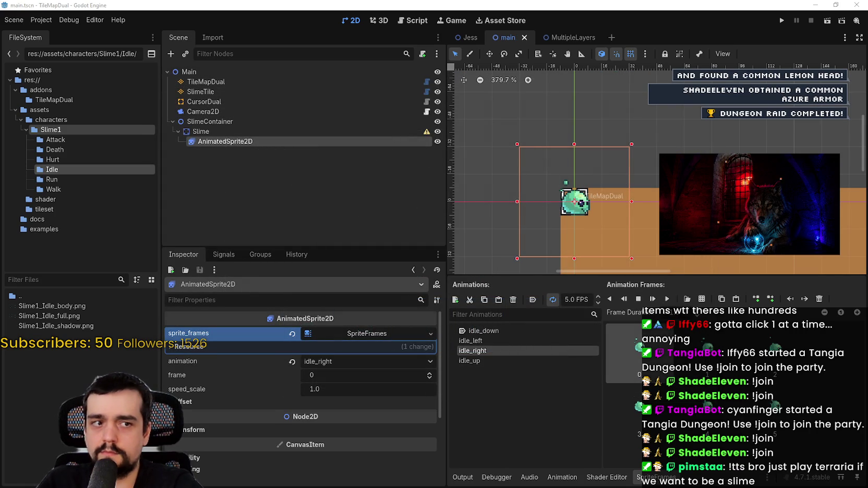
# Step: Select idle_down to preview it in the SpriteFrames panel
pyautogui.scroll(-3, 574, 173)
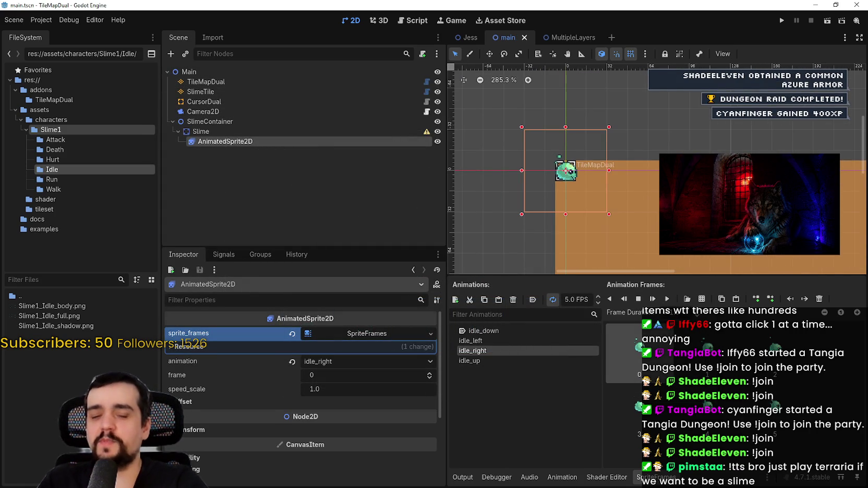
pyautogui.scroll(3, 668, 203)
pyautogui.click(483, 331)
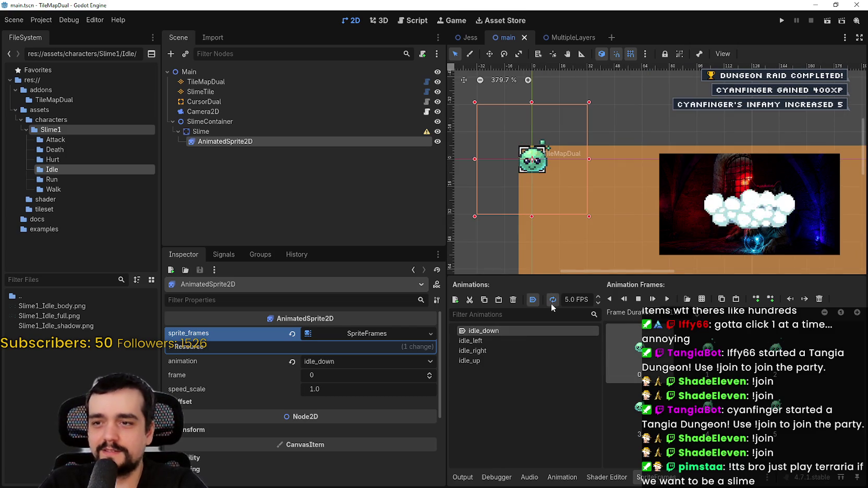
pyautogui.scroll(2, 590, 144)
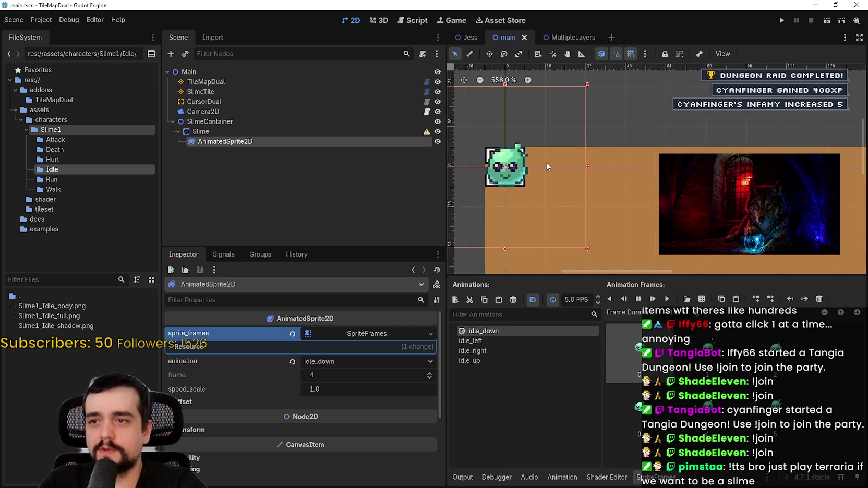
pyautogui.scroll(2, 628, 190)
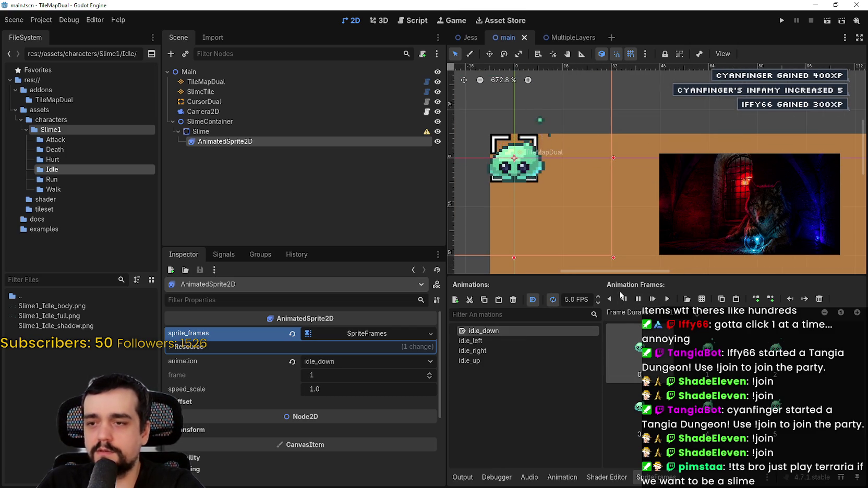
# Step: Try faster idle_down speeds up to 10 FPS and save the scene
pyautogui.click(599, 297)
pyautogui.click(599, 297)
pyautogui.click(598, 297)
pyautogui.click(599, 297)
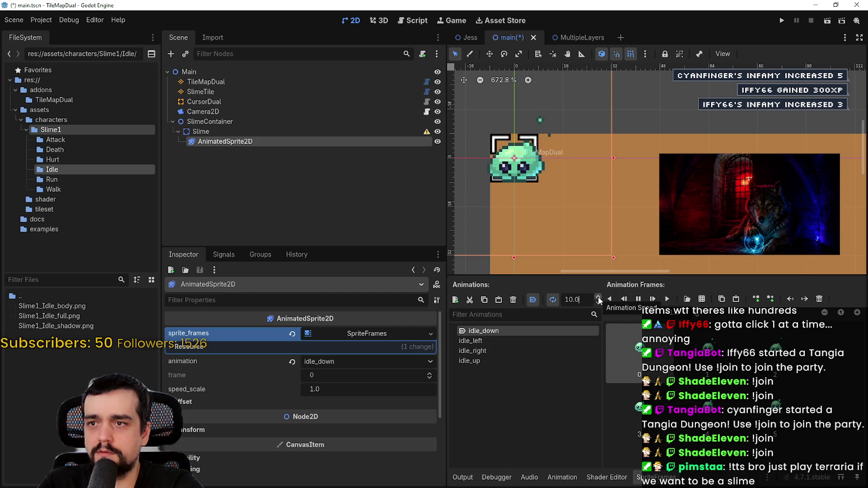
pyautogui.click(598, 303)
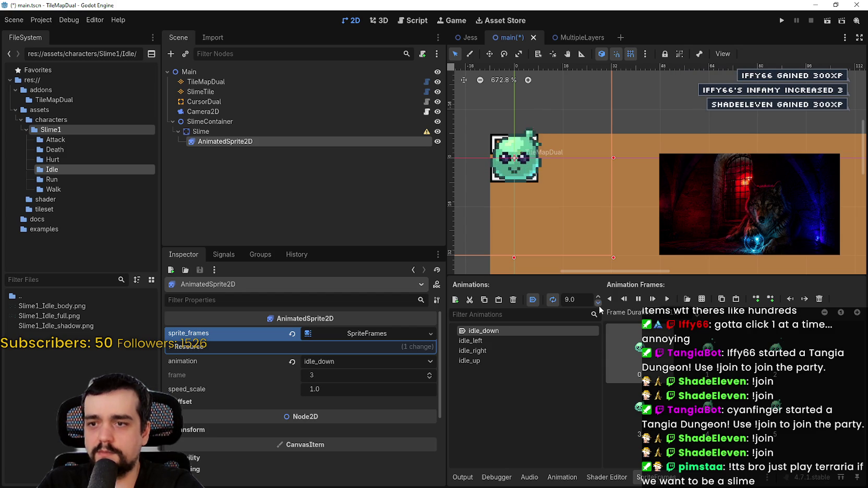
pyautogui.press('Up')
pyautogui.hotkey('ctrl', 's')
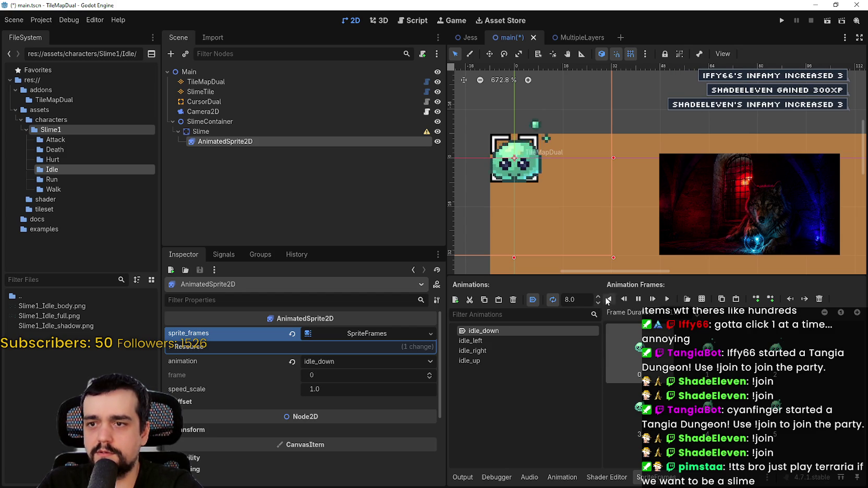
# Step: Lower idle_down's playback speed back to 5 FPS
pyautogui.scroll(-10, 644, 179)
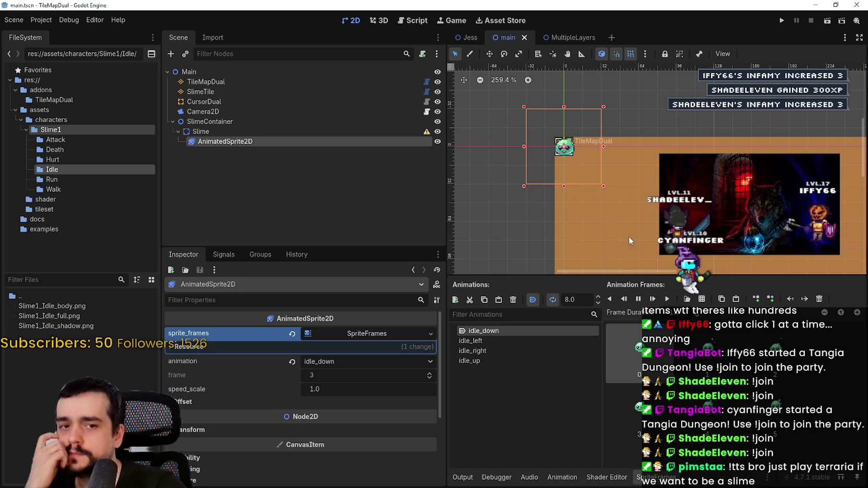
pyautogui.press('Down')
pyautogui.press('Down')
pyautogui.scroll(5, 610, 166)
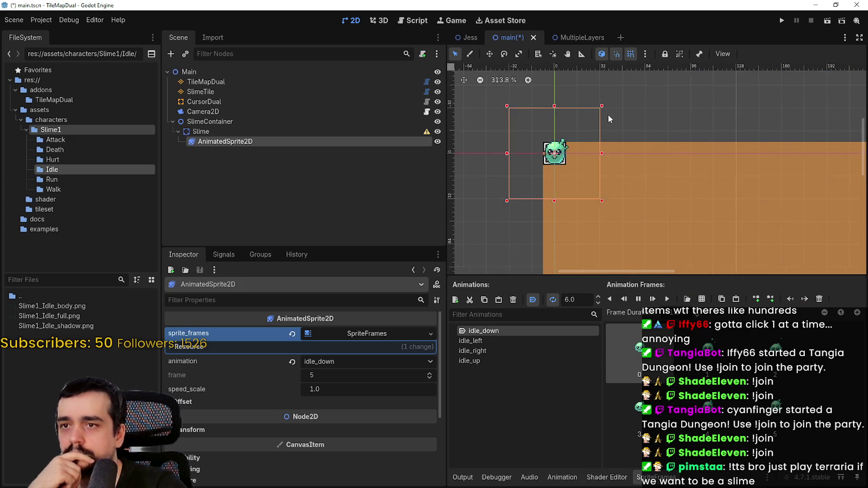
pyautogui.press('Down')
pyautogui.hscroll(-3, 573, 172)
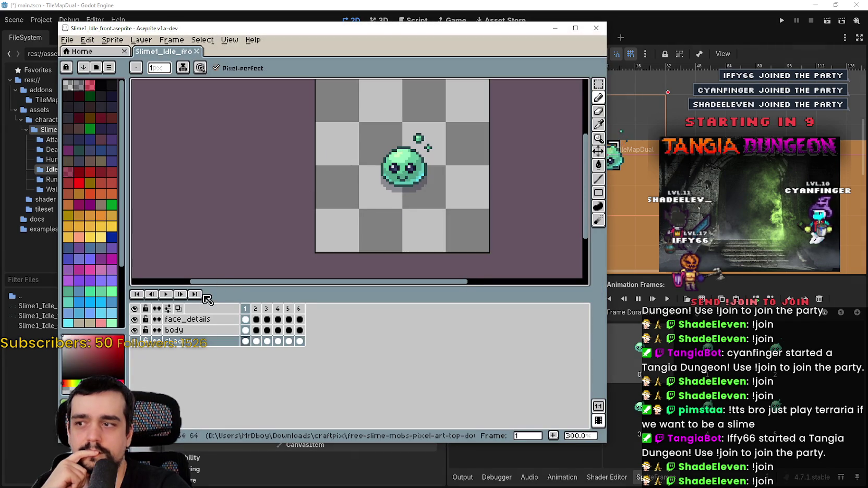
# Step: Play the slime idle animation from its first frame in Aseprite
pyautogui.click(196, 295)
pyautogui.click(182, 295)
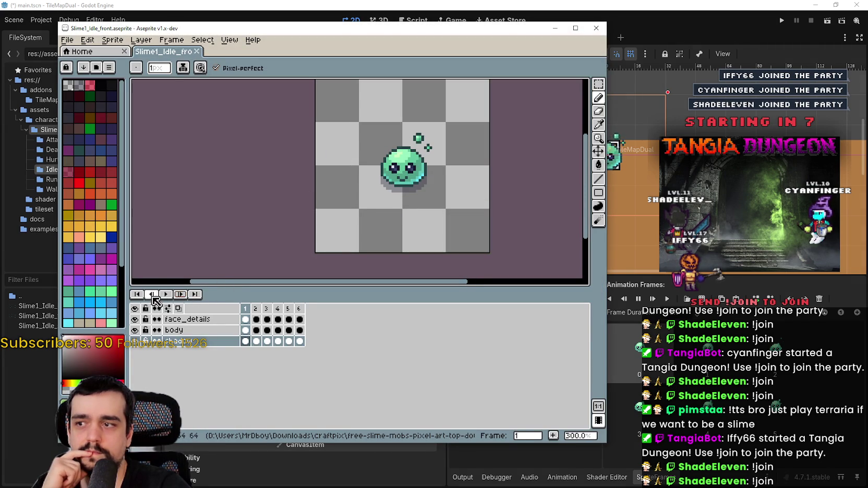
pyautogui.click(171, 295)
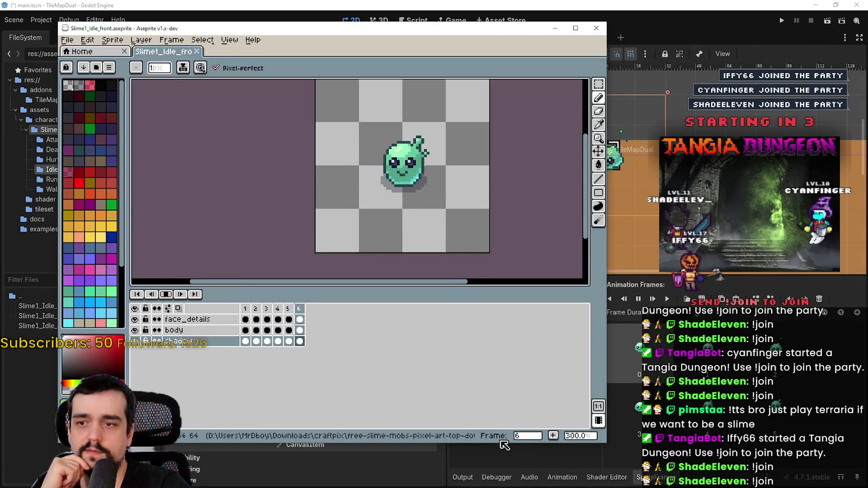
# Step: Inspect frame 2's duration in its frame properties, then return to Godot
pyautogui.doubleClick(245, 309)
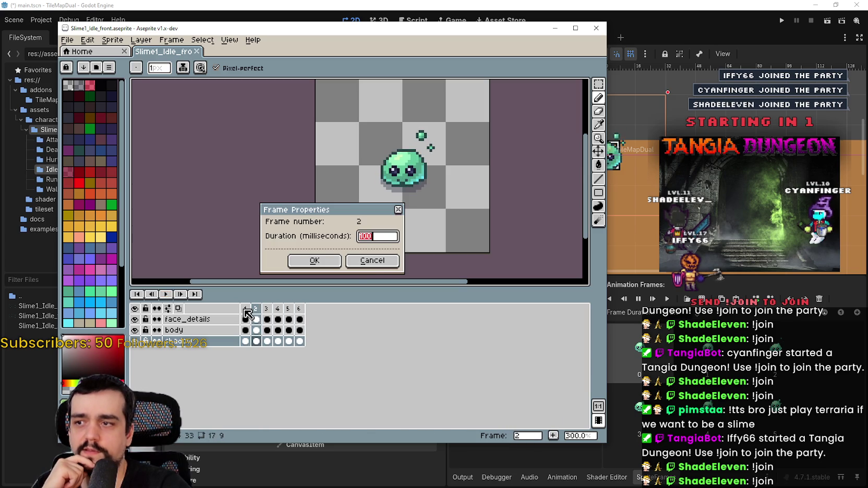
pyautogui.press('End')
pyautogui.click(374, 267)
pyautogui.click(699, 277)
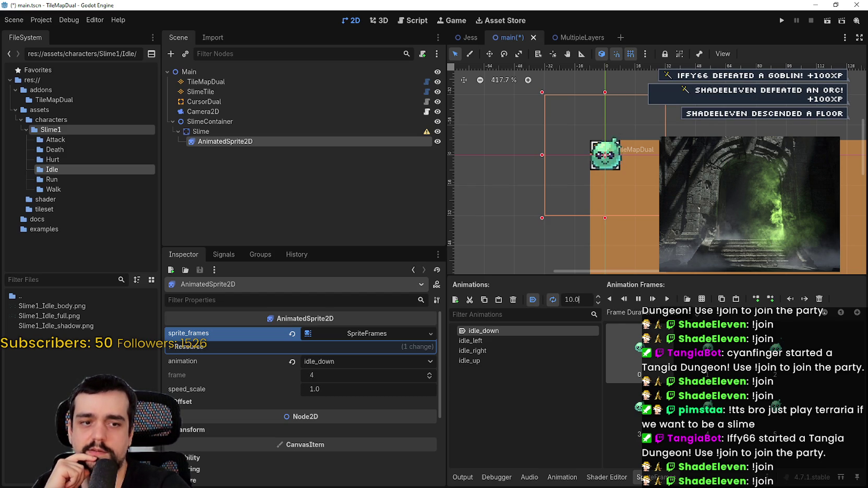
# Step: Move the Aseprite window aside, replay the idle preview, and minimize the window
pyautogui.hotkey('alt', 'Tab')
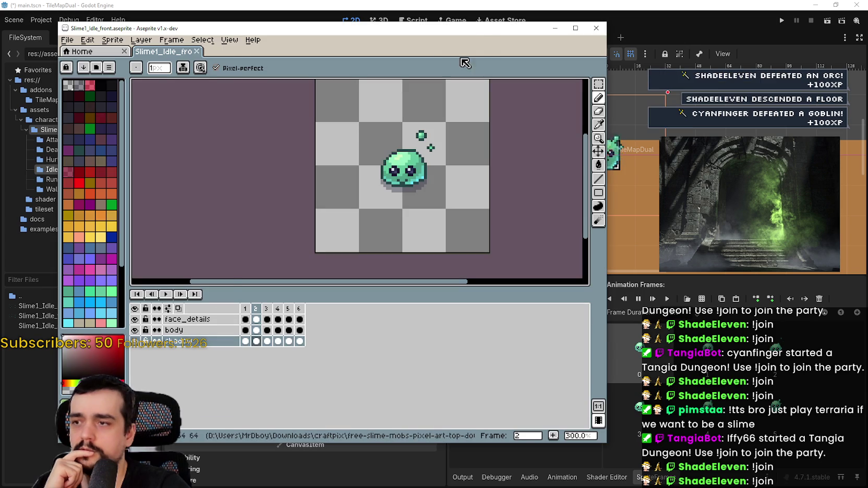
pyautogui.moveTo(477, 36); pyautogui.dragTo(395, 34)
pyautogui.click(88, 293)
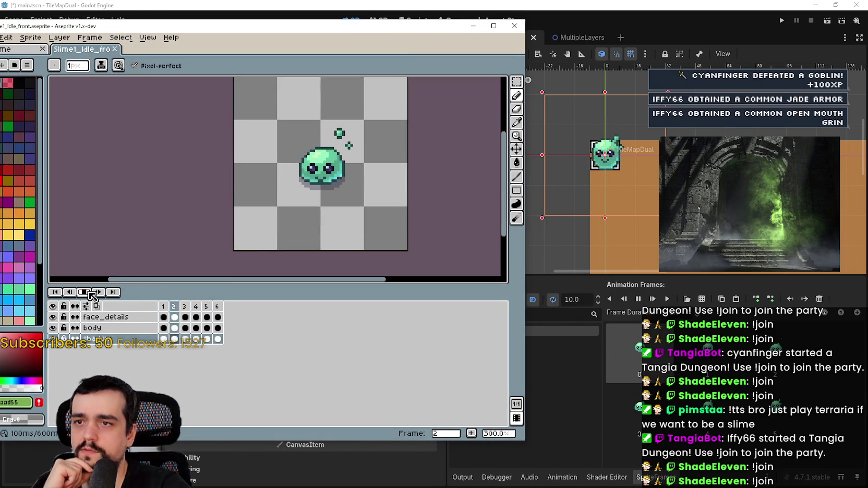
pyautogui.click(481, 27)
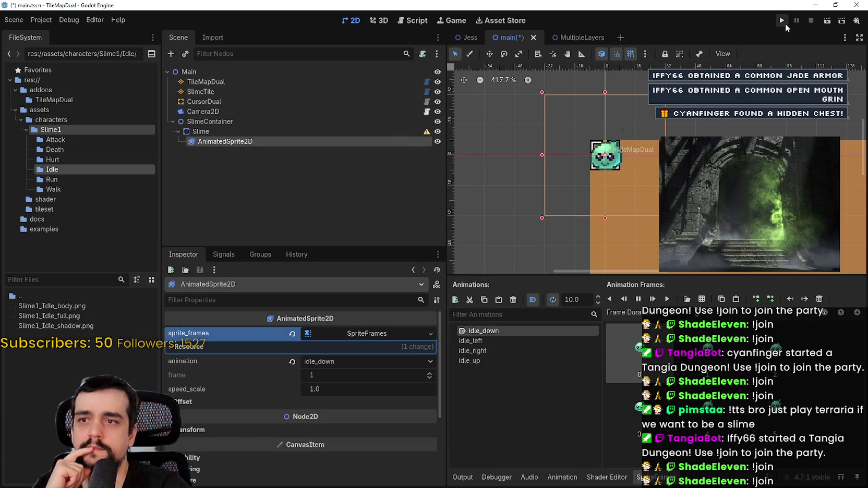
# Step: Drag the Slime node off the origin toward the lower right, then save and run with F5
pyautogui.scroll(-3, 704, 194)
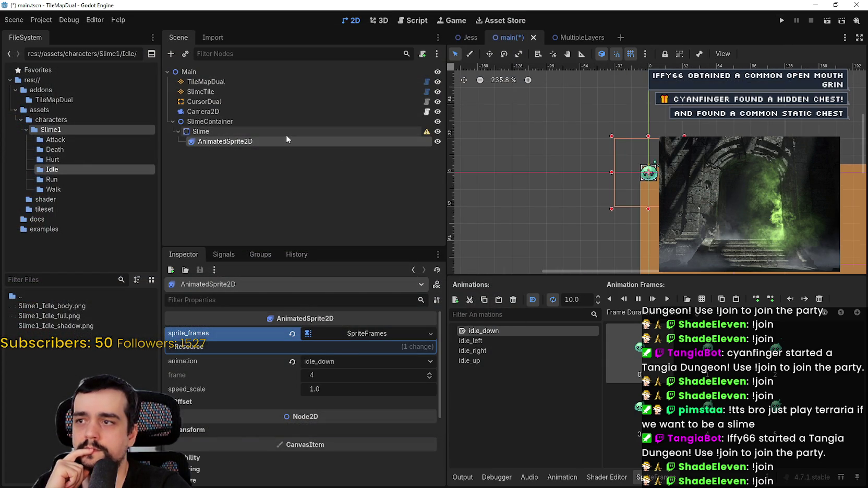
pyautogui.click(287, 133)
pyautogui.scroll(-1, 518, 139)
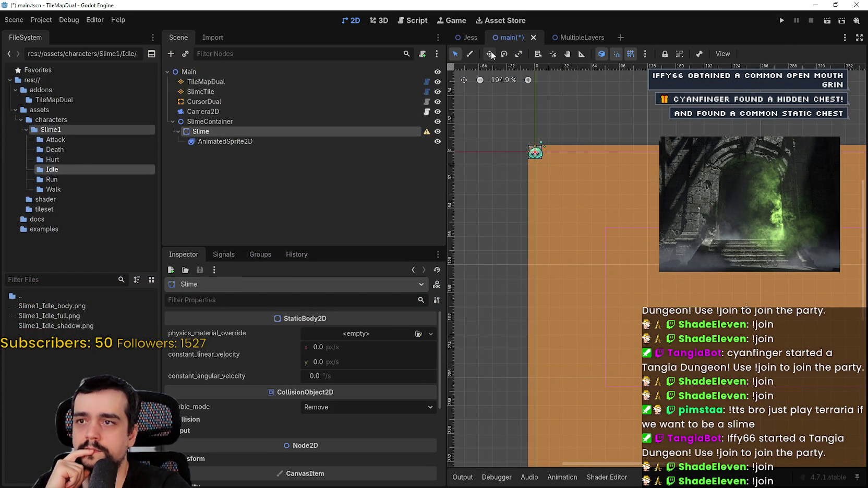
pyautogui.moveTo(533, 152); pyautogui.dragTo(673, 244)
pyautogui.scroll(2, 745, 290)
pyautogui.scroll(2, 744, 290)
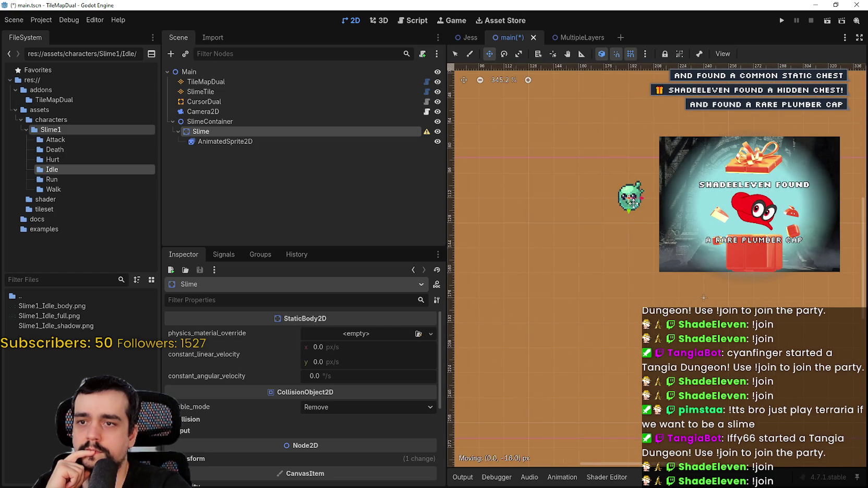
pyautogui.press('F5')
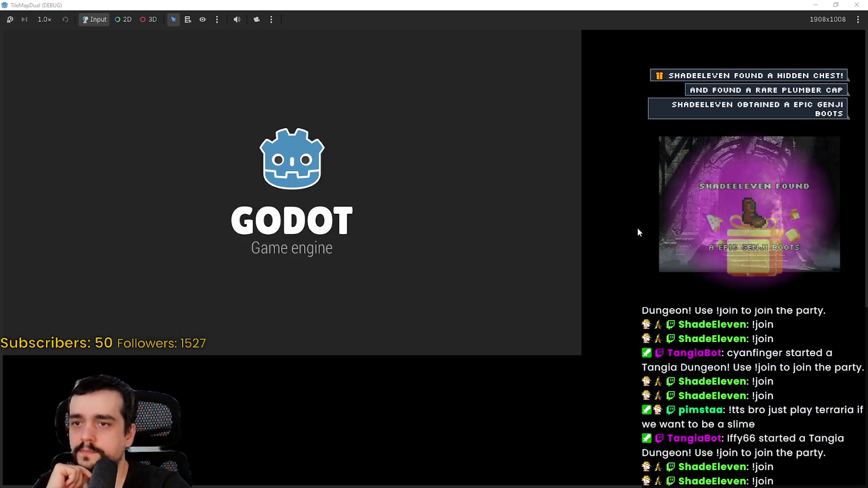
# Step: Paint a grass island across the ground in the running game
pyautogui.scroll(3, 382, 202)
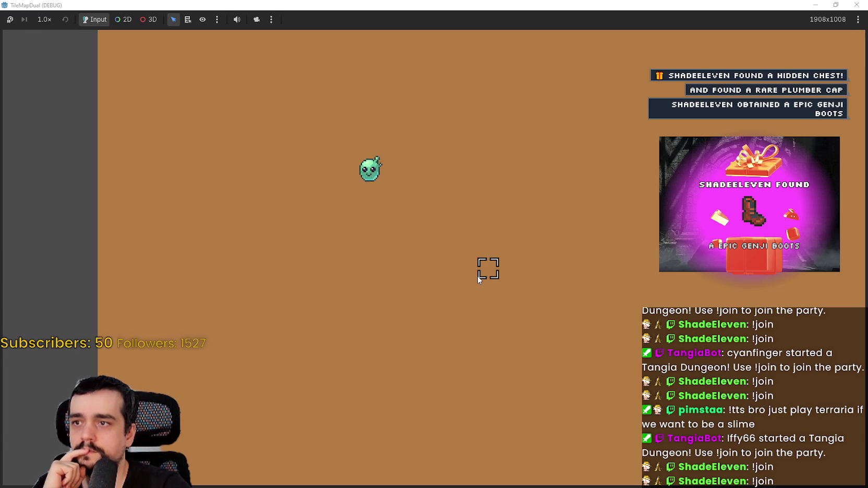
pyautogui.moveTo(352, 189)
pyautogui.mouseDown()
pyautogui.moveTo(404, 204)
pyautogui.moveTo(243, 202)
pyautogui.moveTo(398, 196)
pyautogui.mouseUp()
pyautogui.moveTo(357, 213)
pyautogui.mouseDown()
pyautogui.moveTo(334, 154)
pyautogui.moveTo(243, 130)
pyautogui.moveTo(242, 197)
pyautogui.moveTo(308, 127)
pyautogui.moveTo(287, 176)
pyautogui.moveTo(217, 127)
pyautogui.moveTo(245, 129)
pyautogui.mouseUp()
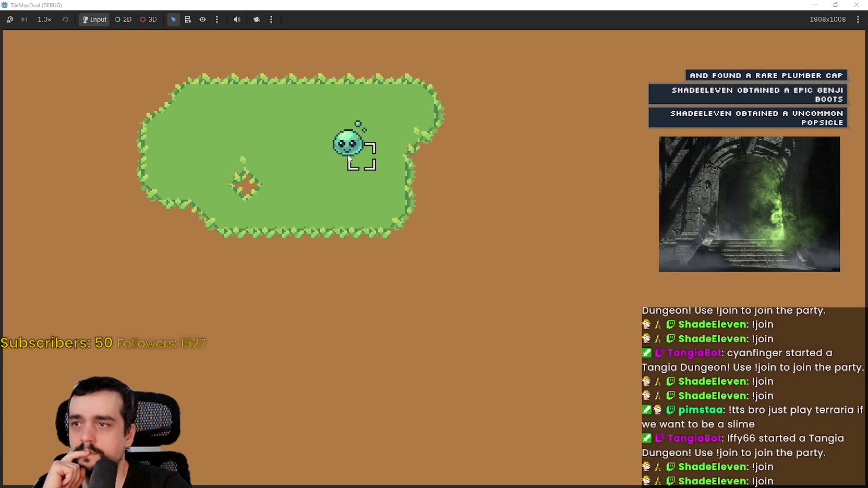
# Step: Paint a water pond around the slime, extending it along its lower-left edge
pyautogui.moveTo(326, 123)
pyautogui.mouseDown()
pyautogui.moveTo(364, 168)
pyautogui.moveTo(322, 199)
pyautogui.mouseUp()
pyautogui.scroll(-1, 452, 269)
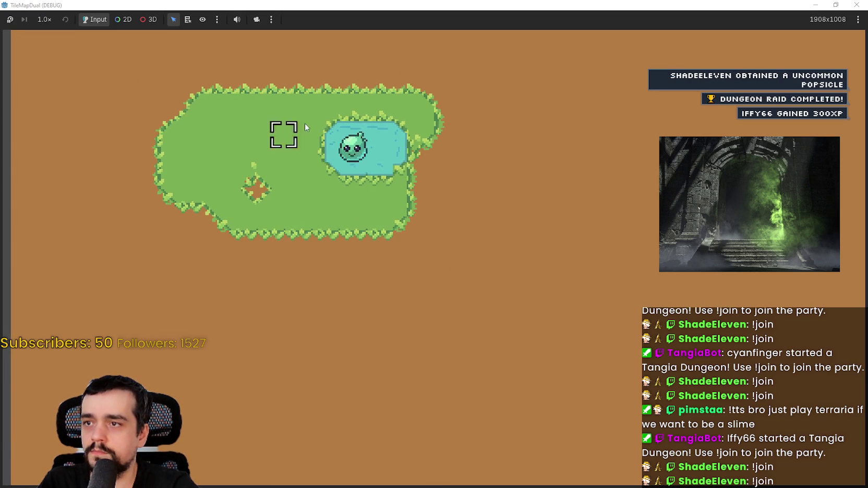
pyautogui.scroll(3, 285, 133)
pyautogui.moveTo(380, 133); pyautogui.dragTo(309, 161)
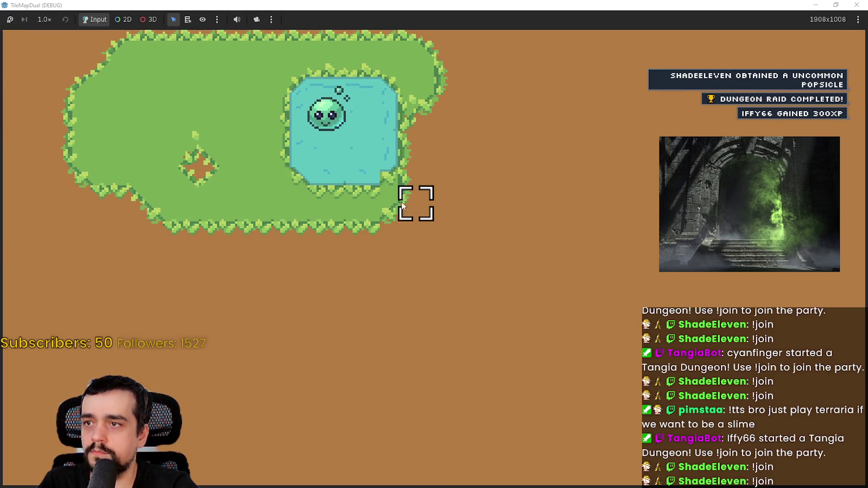
# Step: Pan the game view, then minimize the game window and stop the run
pyautogui.moveTo(355, 186)
pyautogui.mouseDown()
pyautogui.moveTo(413, 200)
pyautogui.moveTo(392, 215)
pyautogui.mouseUp()
pyautogui.scroll(-1, 563, 324)
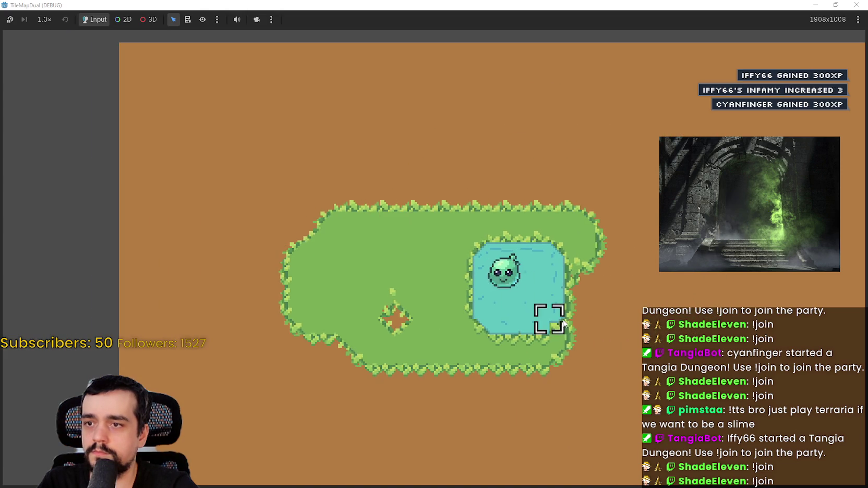
pyautogui.scroll(-2, 527, 288)
pyautogui.scroll(1, 507, 287)
pyautogui.click(818, 6)
pyautogui.click(811, 21)
pyautogui.scroll(-3, 503, 167)
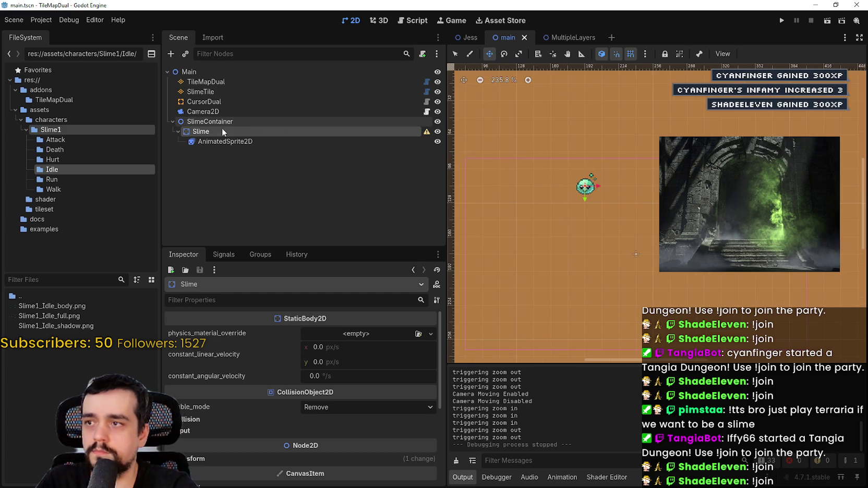
# Step: Duplicate Slime into Slime2 and Slime3, moving each copy to the right of the original
pyautogui.hotkey('ctrl', 'd')
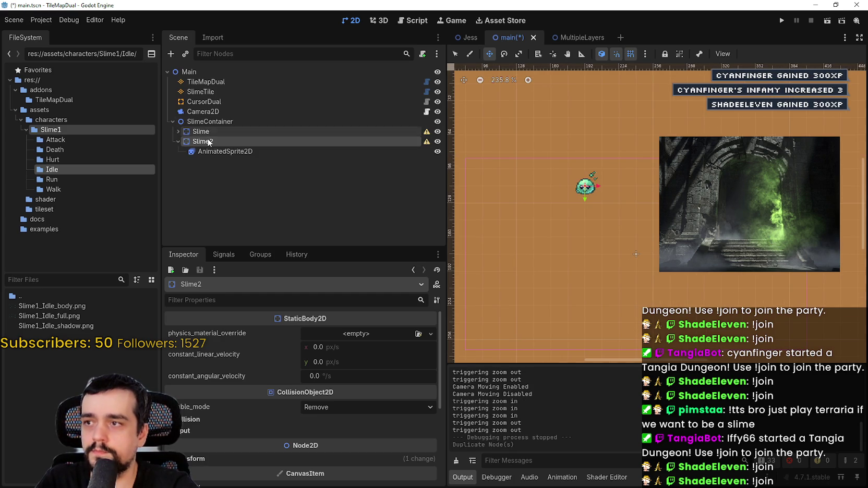
pyautogui.click(490, 53)
pyautogui.moveTo(582, 200)
pyautogui.mouseDown()
pyautogui.moveTo(614, 195)
pyautogui.moveTo(617, 182)
pyautogui.moveTo(649, 183)
pyautogui.mouseUp()
pyautogui.hotkey('ctrl', 'd')
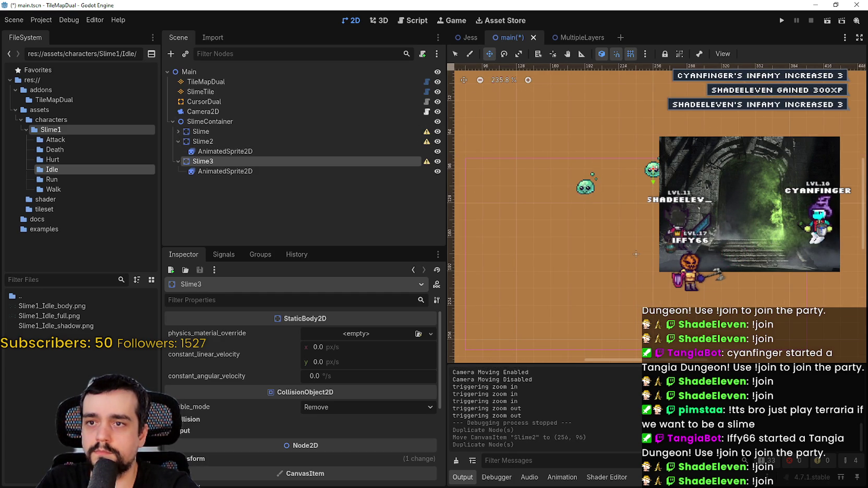
pyautogui.moveTo(611, 245)
pyautogui.mouseDown()
pyautogui.moveTo(647, 245)
pyautogui.moveTo(654, 220)
pyautogui.mouseUp()
# Step: Keep duplicating slimes through Slime10, spreading them in a cluster, then run the game
pyautogui.hotkey('ctrl', 'd')
pyautogui.hotkey('ctrl', 'd')
pyautogui.moveTo(596, 213)
pyautogui.mouseDown()
pyautogui.moveTo(597, 164)
pyautogui.moveTo(636, 200)
pyautogui.moveTo(658, 199)
pyautogui.mouseUp()
pyautogui.hotkey('ctrl', 'd')
pyautogui.hotkey('ctrl', 'd')
pyautogui.hotkey('ctrl', 'd')
pyautogui.hotkey('ctrl', 'd')
pyautogui.moveTo(624, 221); pyautogui.dragTo(632, 239)
pyautogui.hotkey('ctrl', 'd')
pyautogui.click(782, 21)
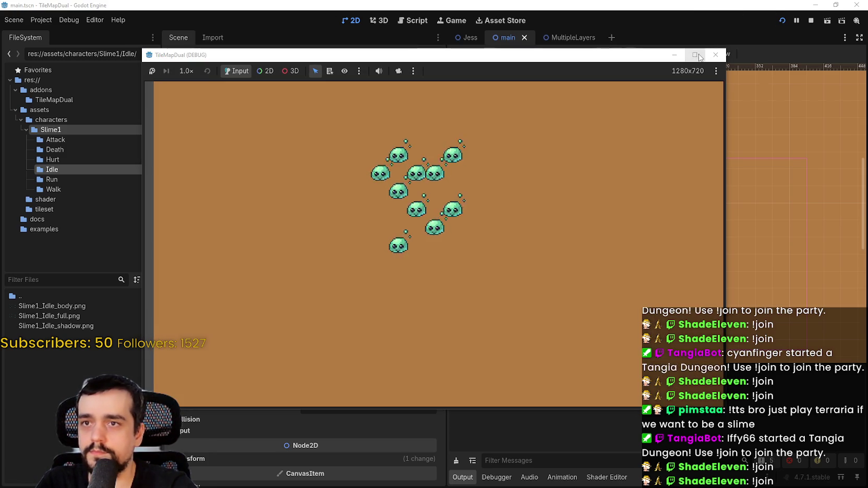
pyautogui.click(695, 54)
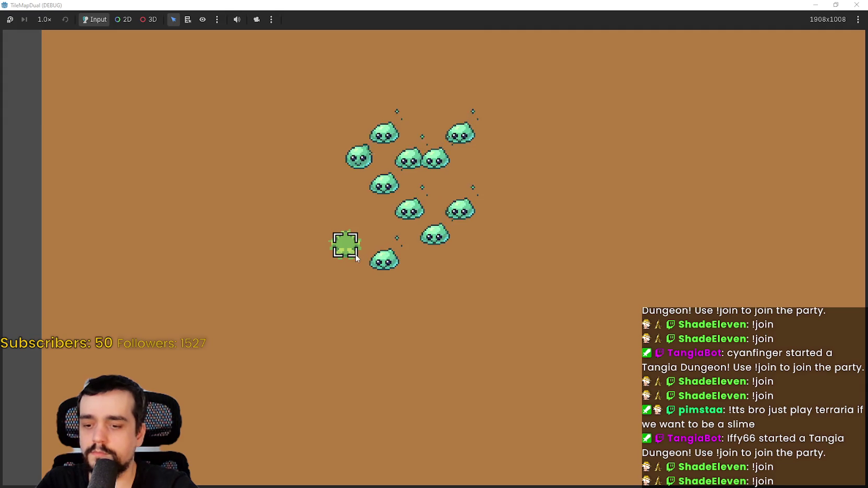
pyautogui.moveTo(290, 270)
pyautogui.mouseDown()
pyautogui.moveTo(276, 181)
pyautogui.moveTo(470, 212)
pyautogui.moveTo(516, 156)
pyautogui.moveTo(459, 102)
pyautogui.moveTo(368, 211)
pyautogui.moveTo(292, 198)
pyautogui.moveTo(472, 157)
pyautogui.moveTo(521, 105)
pyautogui.moveTo(355, 234)
pyautogui.moveTo(369, 266)
pyautogui.moveTo(492, 259)
pyautogui.moveTo(521, 229)
pyautogui.moveTo(499, 242)
pyautogui.moveTo(480, 313)
pyautogui.moveTo(268, 319)
pyautogui.mouseUp()
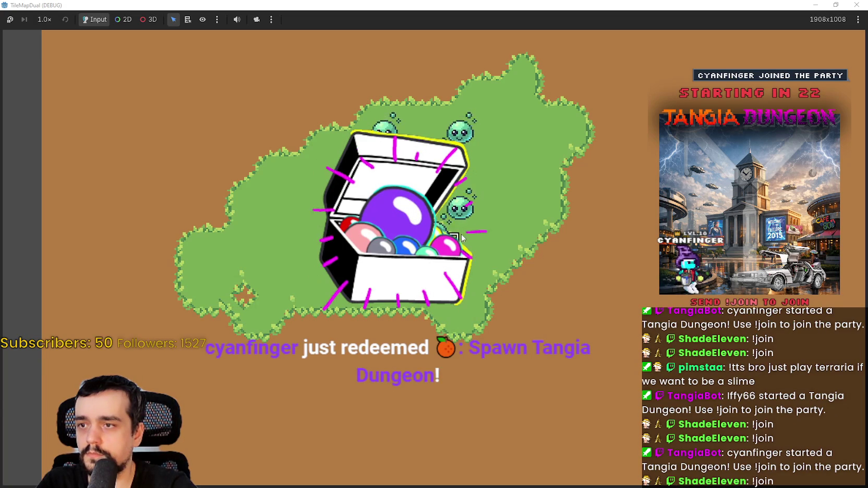
pyautogui.moveTo(437, 195)
pyautogui.mouseDown()
pyautogui.moveTo(367, 152)
pyautogui.moveTo(399, 112)
pyautogui.moveTo(471, 170)
pyautogui.mouseUp()
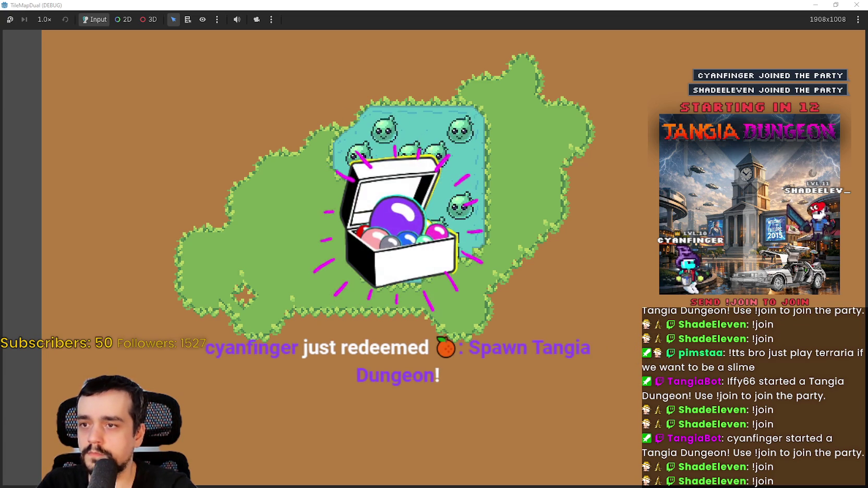
pyautogui.scroll(-2, 613, 265)
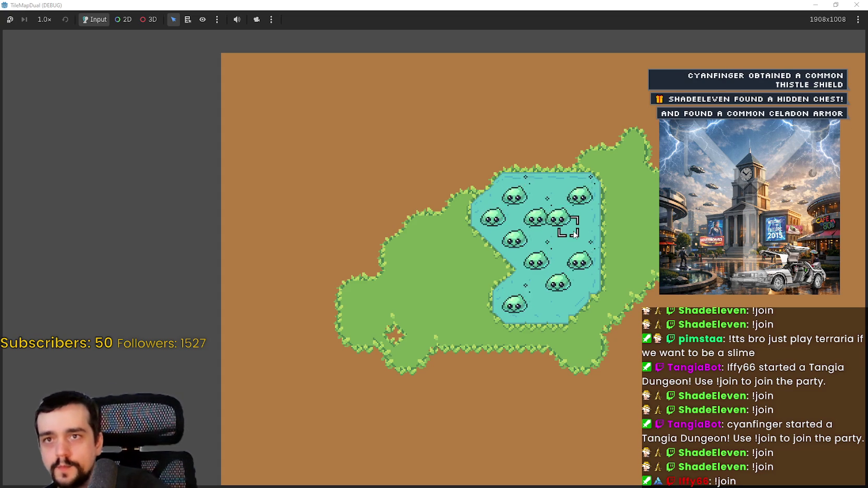
pyautogui.click(836, 5)
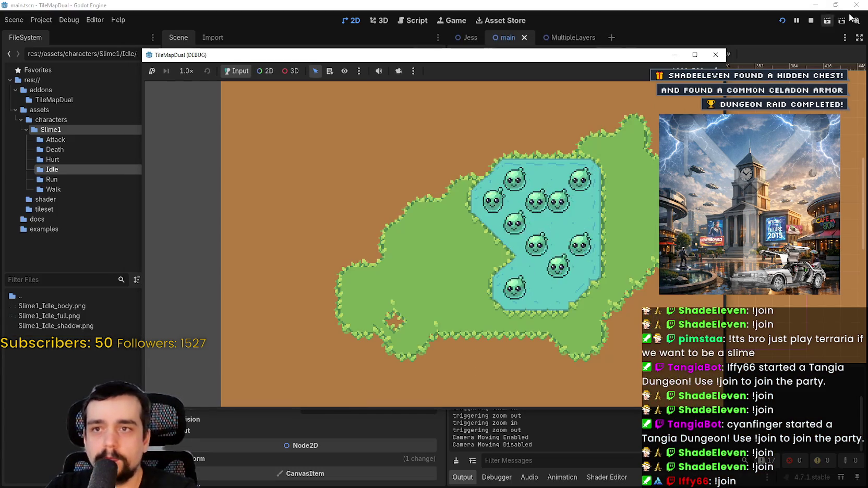
pyautogui.click(811, 20)
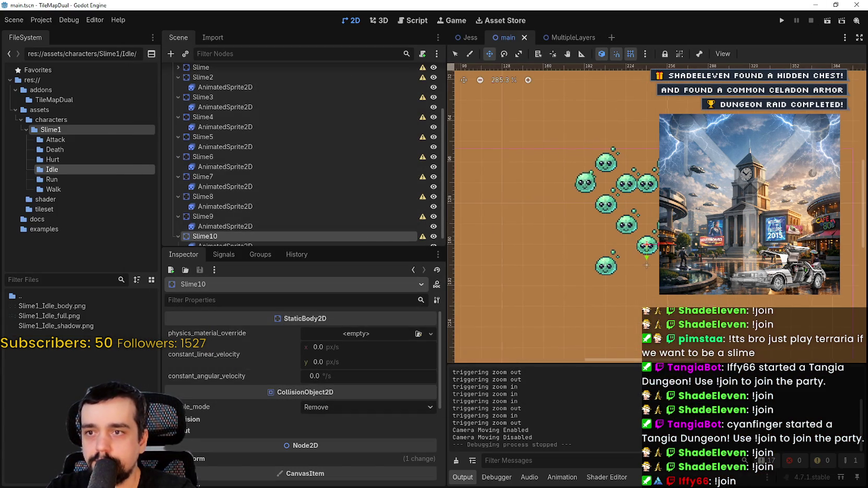
# Step: Collapse the child nodes of Slime2 through Slime10 in the Scene tree
pyautogui.scroll(3, 234, 183)
pyautogui.click(235, 141)
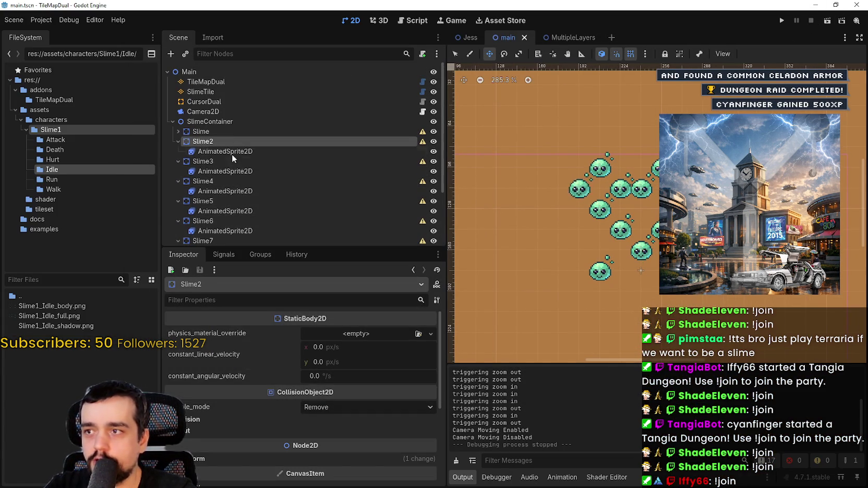
pyautogui.click(178, 142)
pyautogui.click(178, 151)
pyautogui.click(178, 161)
pyautogui.click(178, 171)
pyautogui.click(178, 181)
pyautogui.click(178, 191)
pyautogui.click(178, 201)
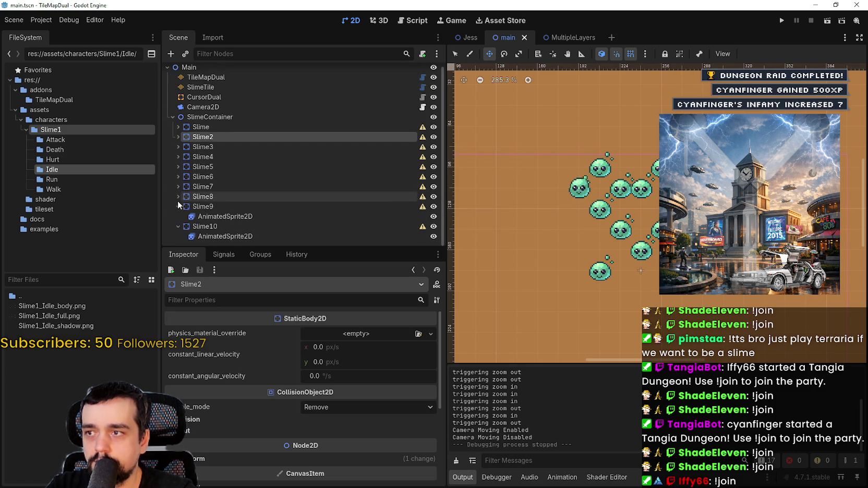
pyautogui.click(178, 211)
pyautogui.click(178, 222)
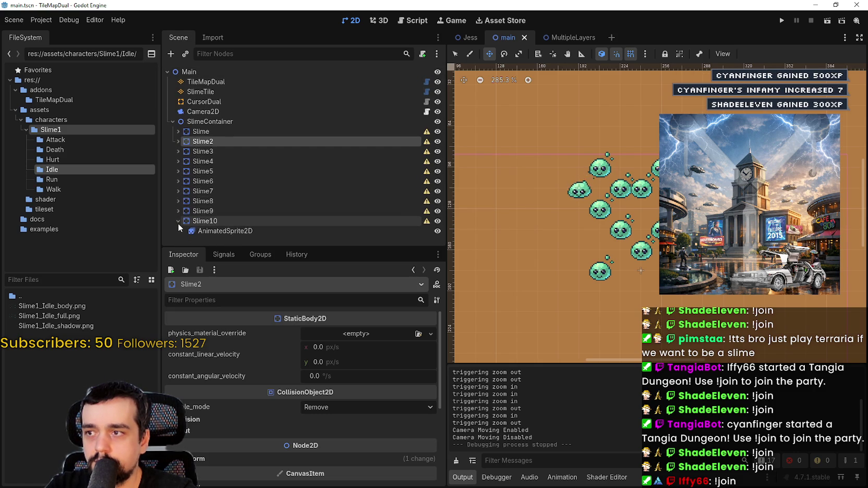
# Step: Delete Slime2 through Slime10 with confirmation, then expand the remaining Slime node
pyautogui.keyDown('shift'); pyautogui.click(211, 221); pyautogui.keyUp('shift')
pyautogui.rightClick(223, 175)
pyautogui.click(270, 333)
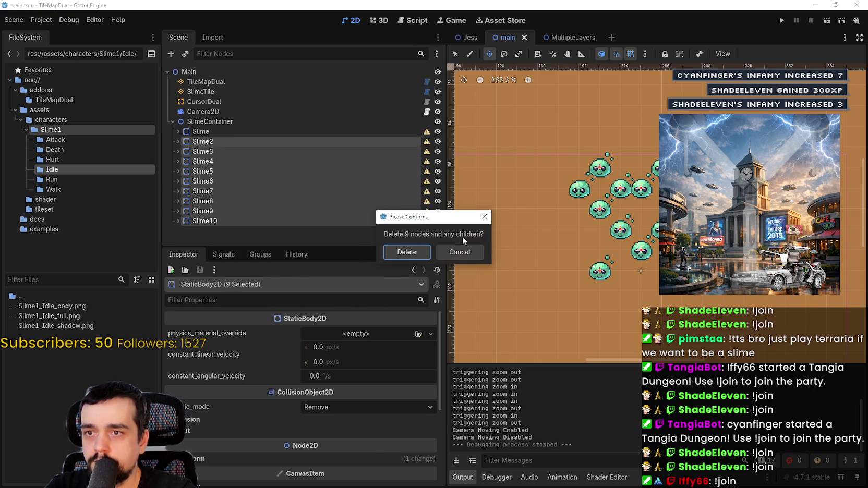
pyautogui.click(406, 252)
pyautogui.click(230, 133)
pyautogui.click(178, 132)
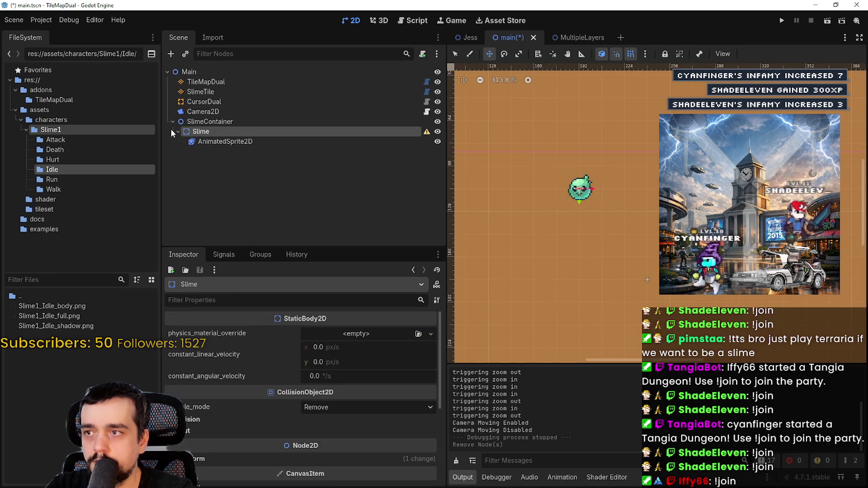
# Step: Change the Slime node's type to Area2D
pyautogui.rightClick(204, 130)
pyautogui.click(257, 233)
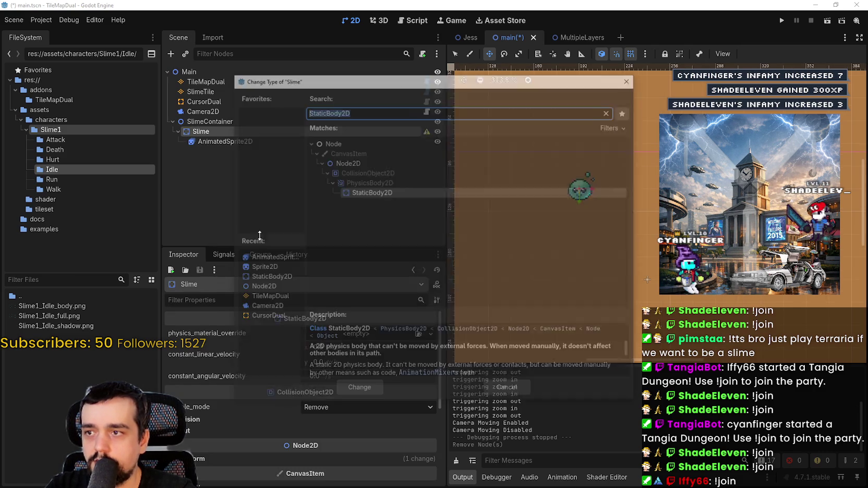
pyautogui.write('area')
pyautogui.press('Return')
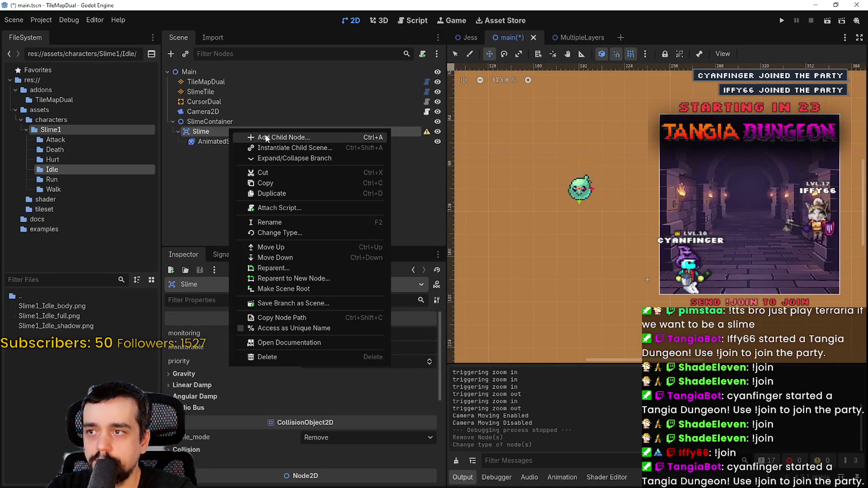
# Step: Add a CollisionShape2D child using a CircleShape2D shape and save the scene
pyautogui.click(280, 140)
pyautogui.write('collisi')
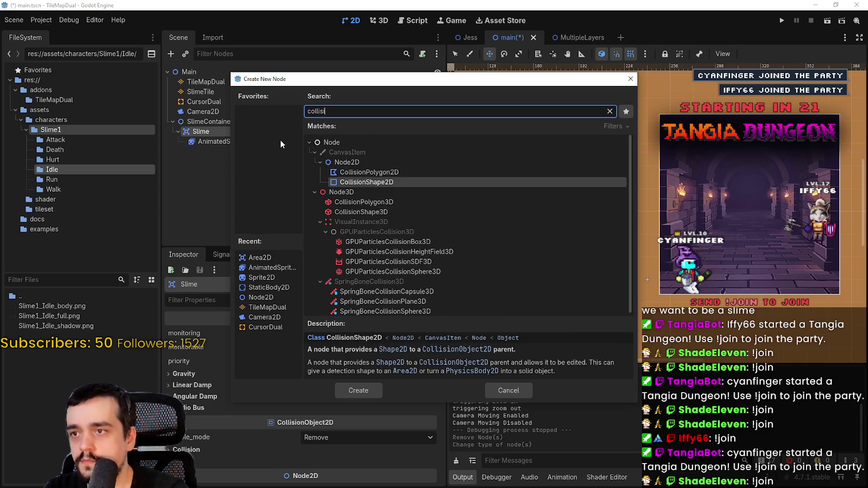
pyautogui.press('Return')
pyautogui.click(356, 333)
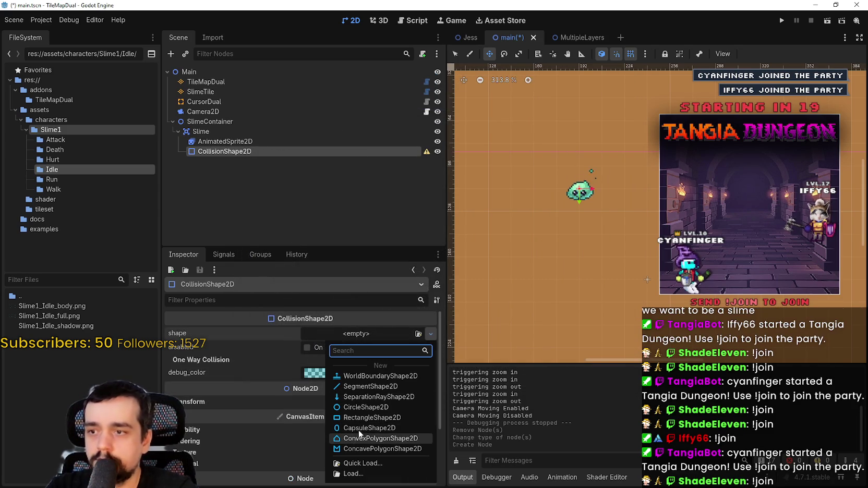
pyautogui.click(358, 410)
pyautogui.scroll(5, 600, 172)
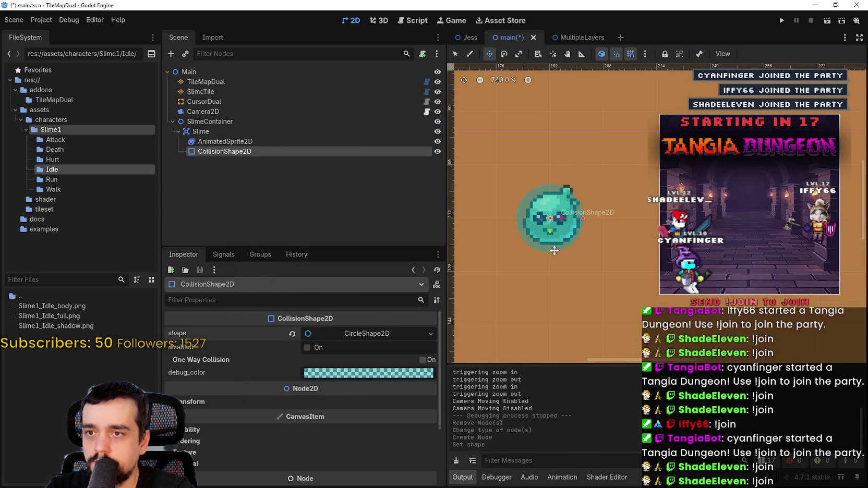
pyautogui.moveTo(554, 249)
pyautogui.mouseDown()
pyautogui.moveTo(580, 213)
pyautogui.moveTo(585, 229)
pyautogui.mouseUp()
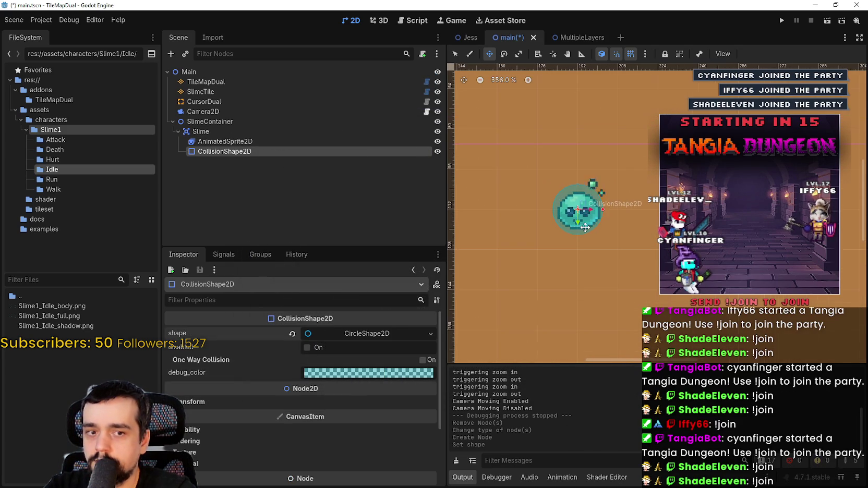
pyautogui.hotkey('ctrl', 's')
pyautogui.scroll(-2, 584, 228)
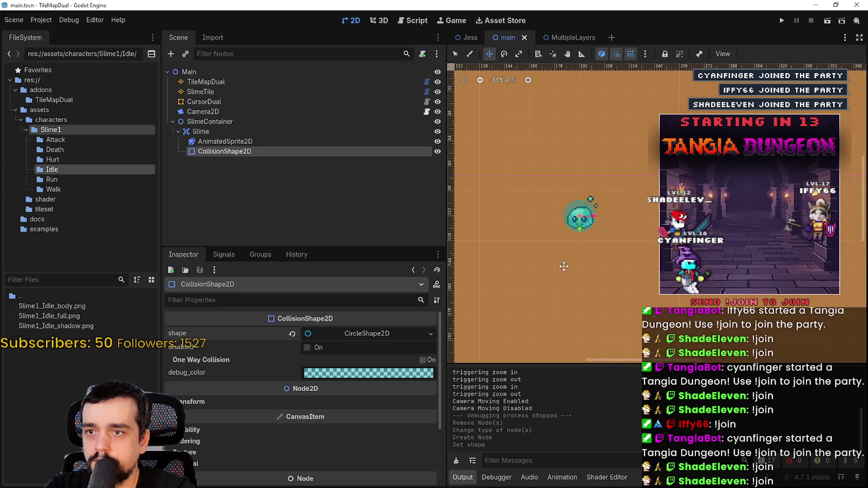
# Step: Add a NavigationAgent2D child under Slime and save the scene
pyautogui.click(228, 132)
pyautogui.rightClick(214, 133)
pyautogui.click(274, 145)
pyautogui.write('navigation')
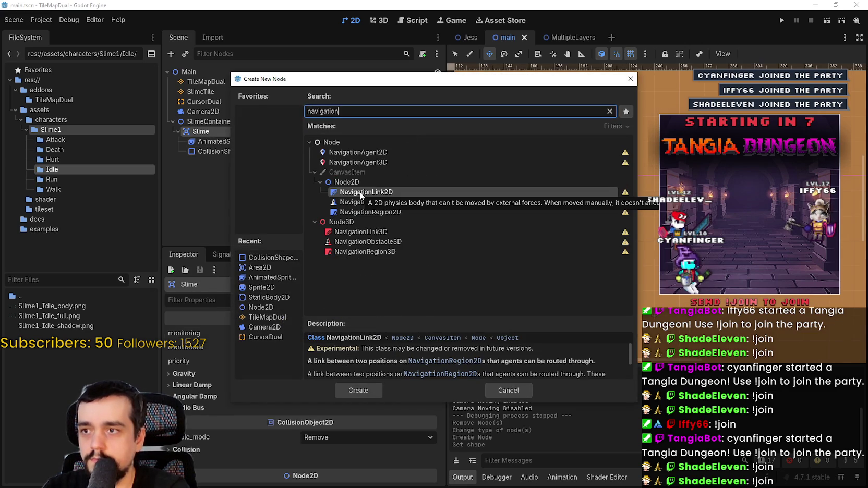
pyautogui.click(386, 163)
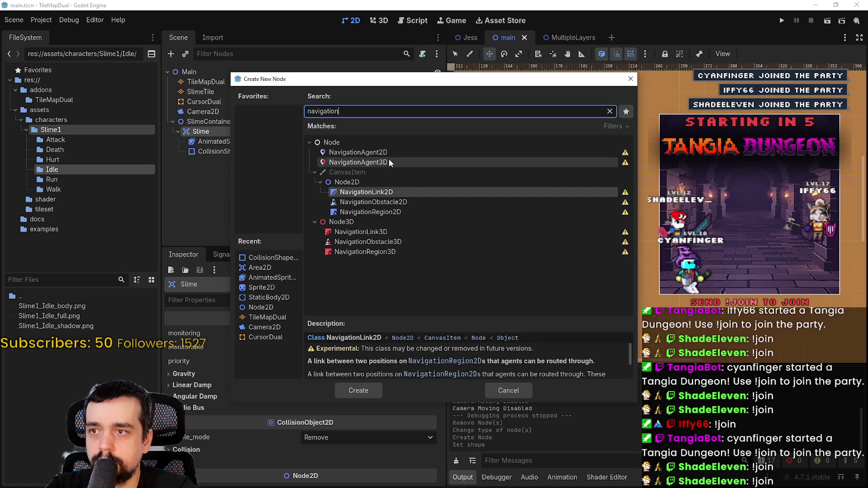
pyautogui.click(358, 152)
pyautogui.click(360, 390)
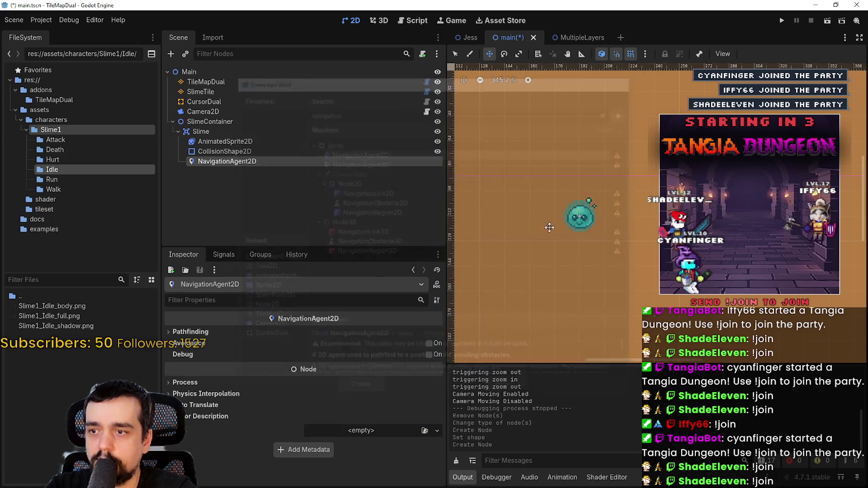
pyautogui.hotkey('ctrl', 's')
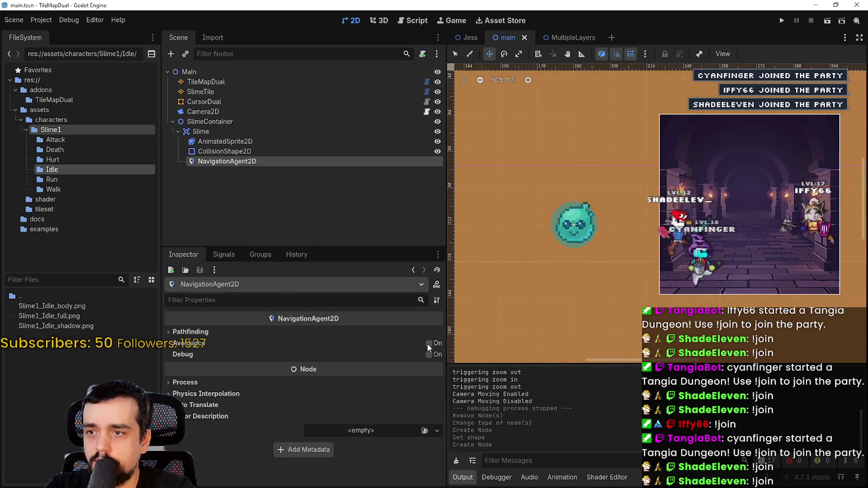
# Step: Turn on Avoidance for the NavigationAgent2D and save the scene again
pyautogui.click(205, 330)
pyautogui.scroll(-6, 393, 371)
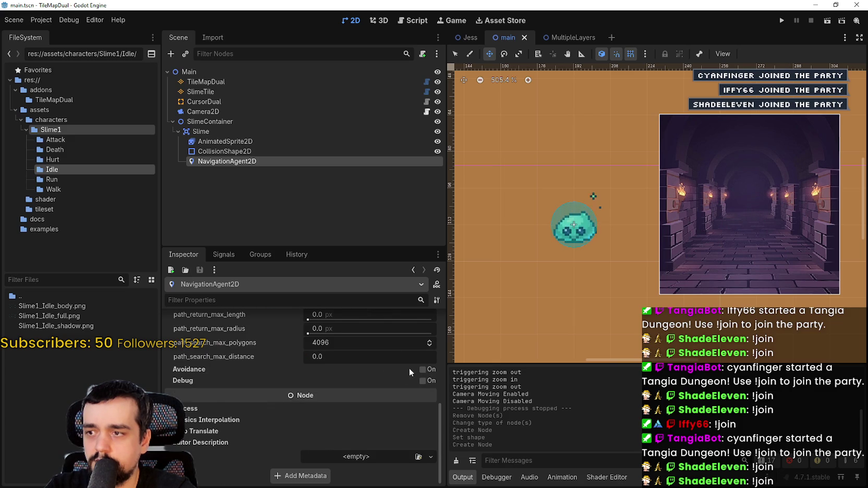
pyautogui.scroll(4, 405, 368)
pyautogui.scroll(-4, 409, 396)
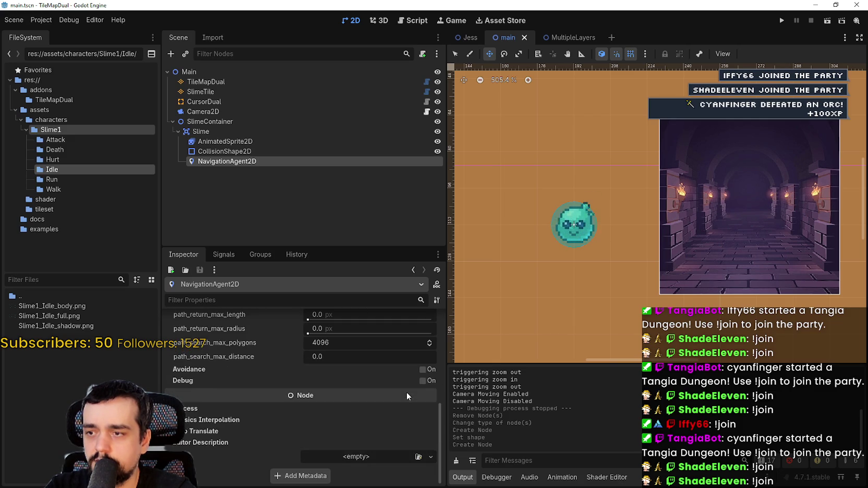
pyautogui.click(423, 370)
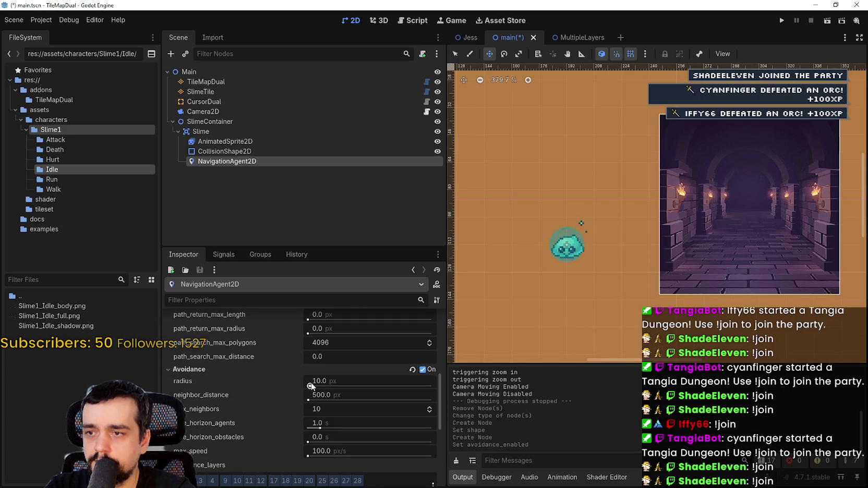
pyautogui.hotkey('ctrl', 's')
pyautogui.scroll(-2, 546, 283)
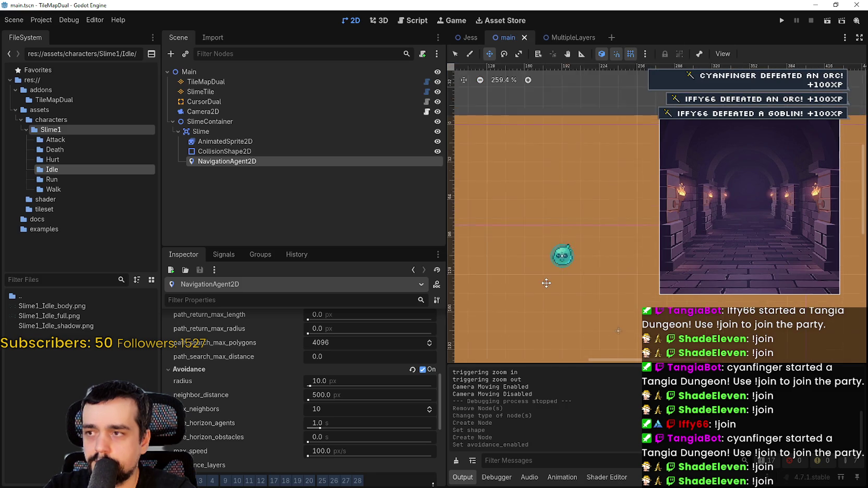
pyautogui.scroll(-1, 546, 284)
pyautogui.click(177, 131)
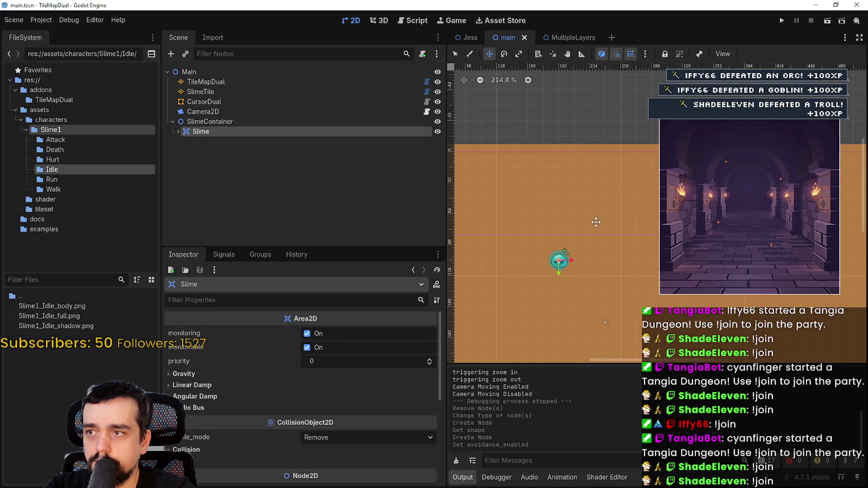
# Step: Duplicate Slime as Slime2, place it right of the original, and save to start the game
pyautogui.scroll(3, 574, 313)
pyautogui.hotkey('ctrl', 'd')
pyautogui.moveTo(578, 233)
pyautogui.mouseDown()
pyautogui.moveTo(618, 232)
pyautogui.moveTo(599, 232)
pyautogui.mouseUp()
pyautogui.scroll(3, 605, 236)
pyautogui.hotkey('ctrl', 's')
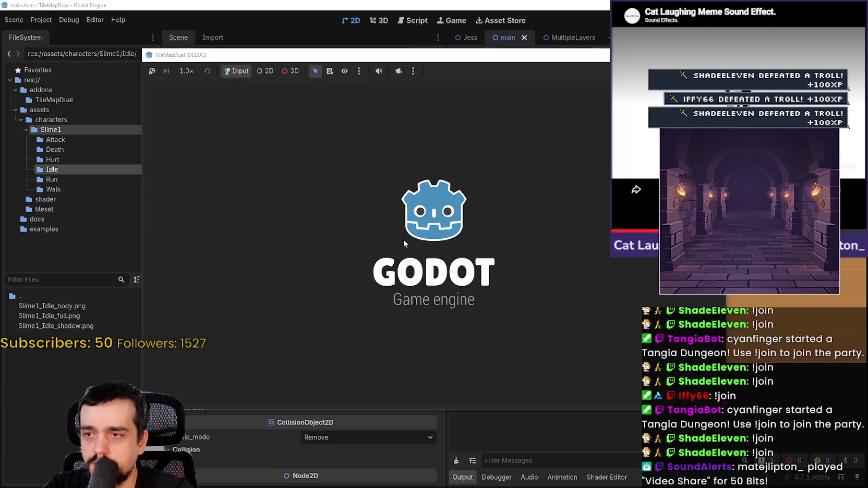
# Step: Pan the game camera toward the two slimes idling side by side
pyautogui.scroll(-5, 385, 177)
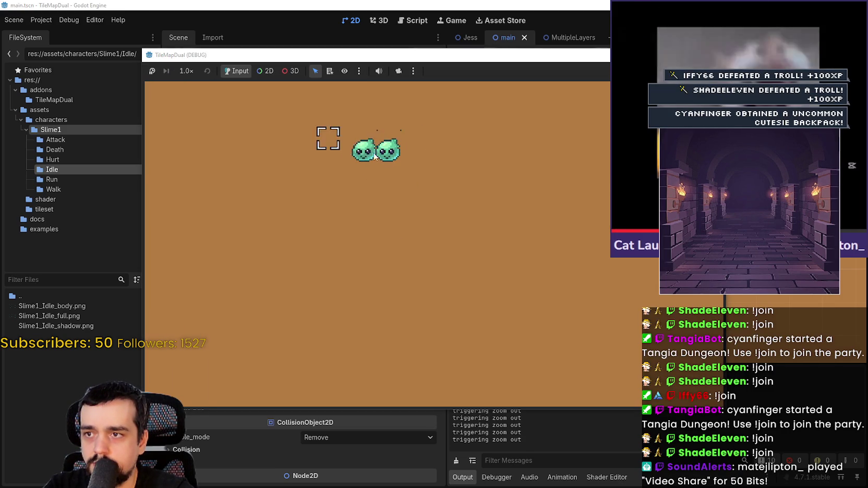
pyautogui.moveTo(406, 188)
pyautogui.mouseDown()
pyautogui.moveTo(436, 238)
pyautogui.moveTo(451, 245)
pyautogui.mouseUp()
pyautogui.scroll(-2, 464, 200)
pyautogui.moveTo(464, 200)
pyautogui.mouseDown()
pyautogui.moveTo(509, 211)
pyautogui.moveTo(486, 213)
pyautogui.moveTo(500, 211)
pyautogui.moveTo(499, 200)
pyautogui.moveTo(490, 207)
pyautogui.mouseUp()
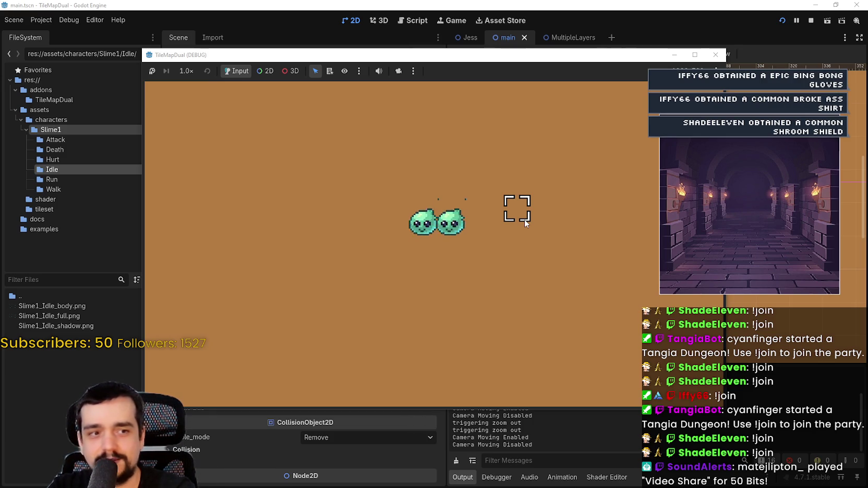
pyautogui.scroll(5, 514, 261)
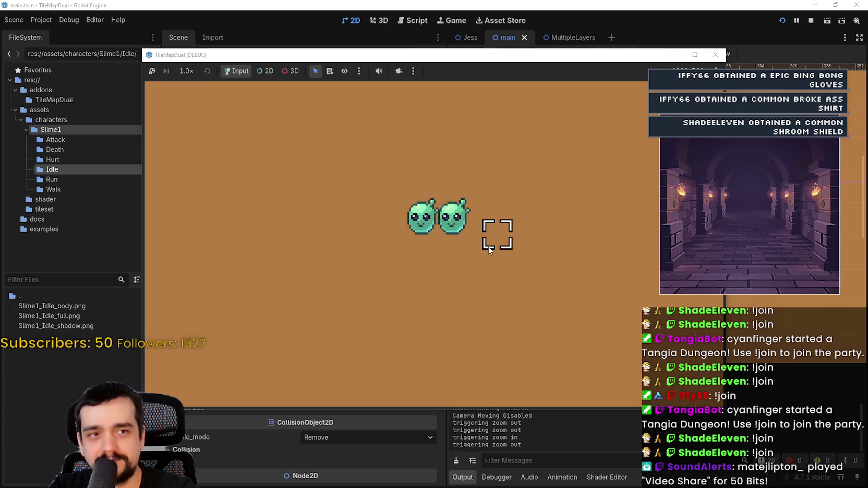
pyautogui.scroll(-5, 492, 248)
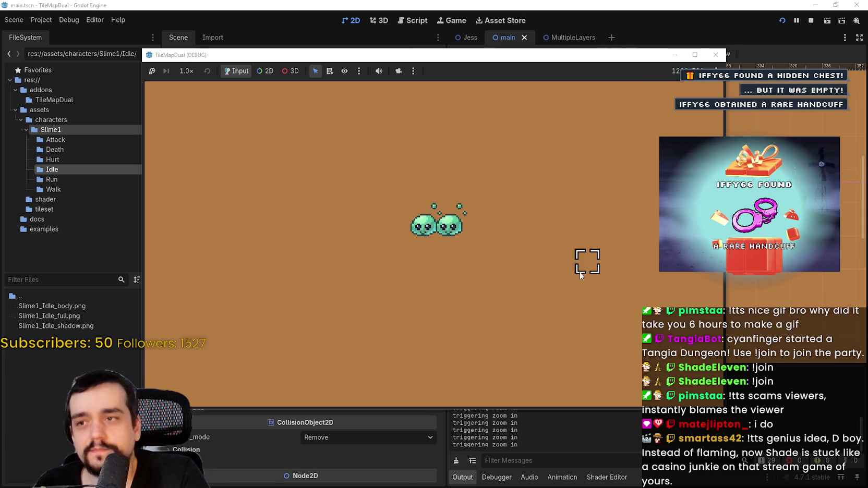
# Step: Paint a grass patch around the two slimes, then stop the game with F8
pyautogui.moveTo(461, 247)
pyautogui.mouseDown()
pyautogui.moveTo(358, 233)
pyautogui.moveTo(426, 240)
pyautogui.moveTo(457, 227)
pyautogui.moveTo(488, 228)
pyautogui.mouseUp()
pyautogui.scroll(5, 365, 233)
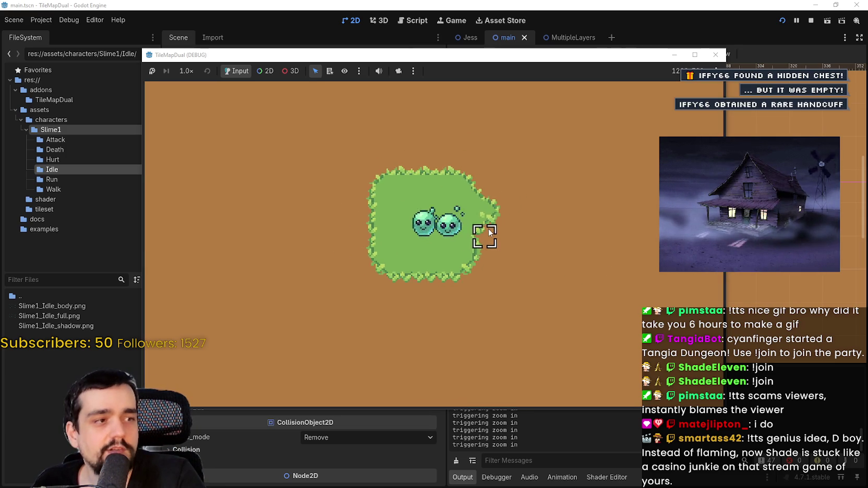
pyautogui.press('F8')
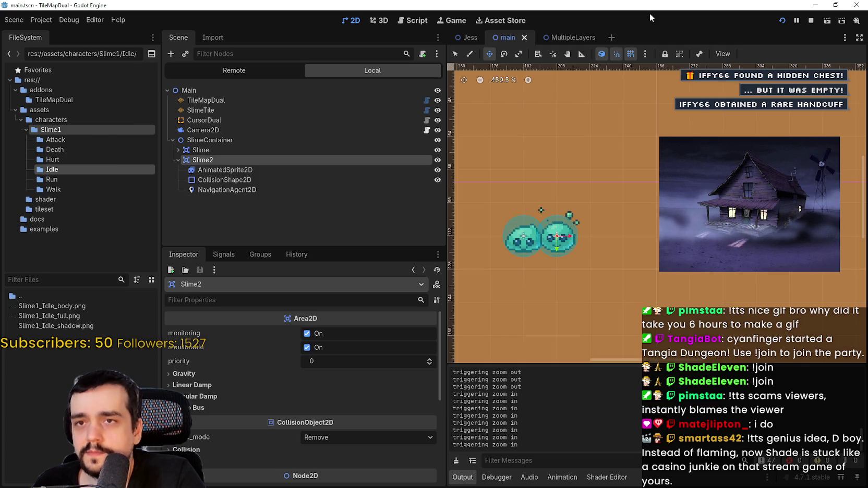
# Step: Inspect Slime, then Slime2's AnimatedSprite2D and its NavigationAgent2D avoidance settings
pyautogui.scroll(1, 629, 236)
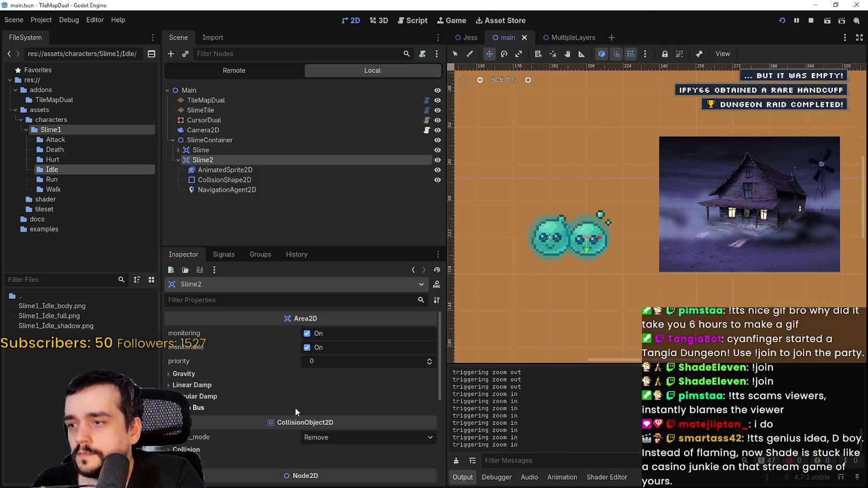
pyautogui.click(223, 147)
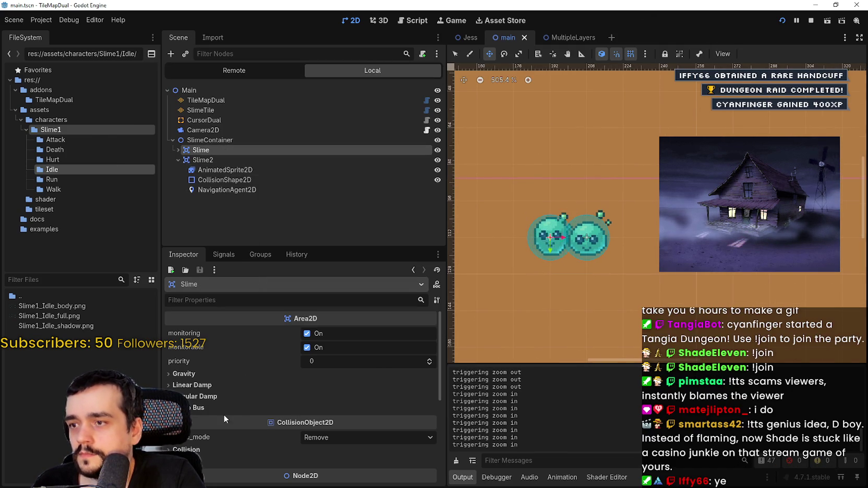
pyautogui.scroll(5, 549, 229)
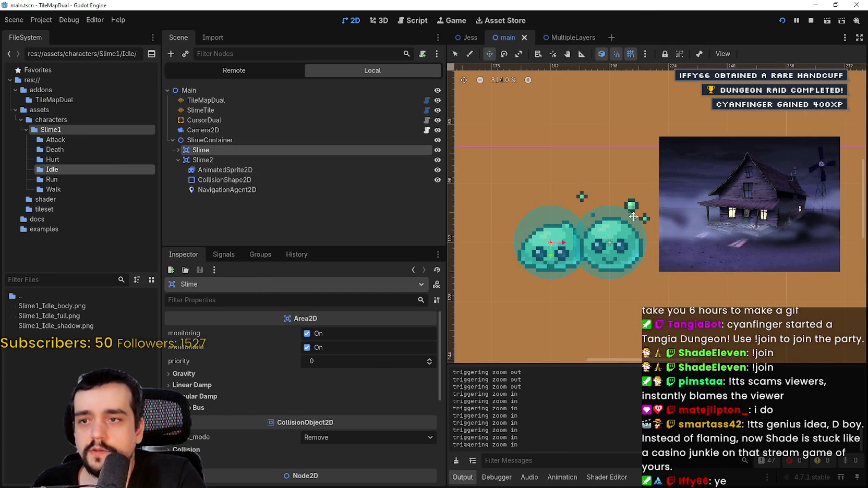
pyautogui.scroll(2, 569, 241)
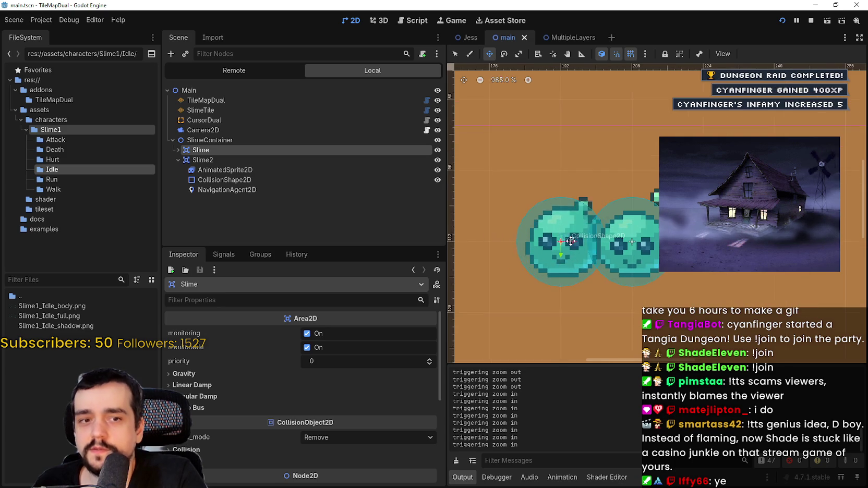
pyautogui.click(222, 170)
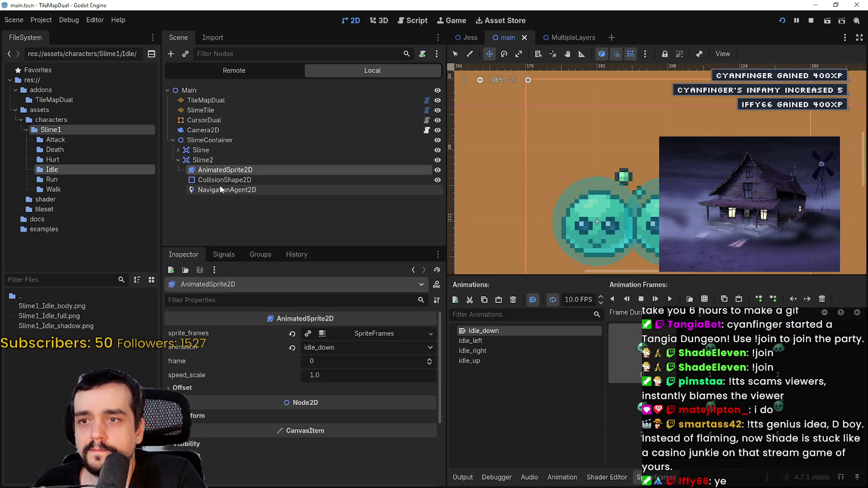
pyautogui.click(219, 189)
pyautogui.click(193, 344)
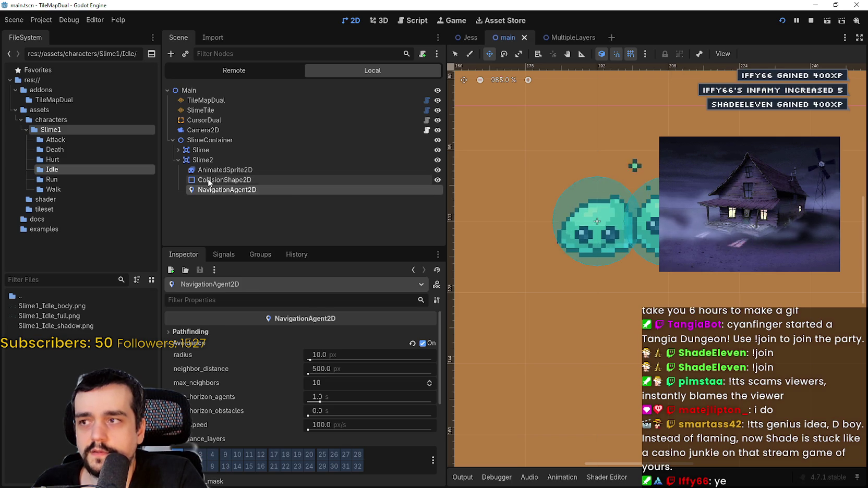
# Step: Zoom out and select TileMapDual to show the dirt_grass.png tile palette
pyautogui.scroll(-1, 789, 256)
pyautogui.scroll(-7, 629, 230)
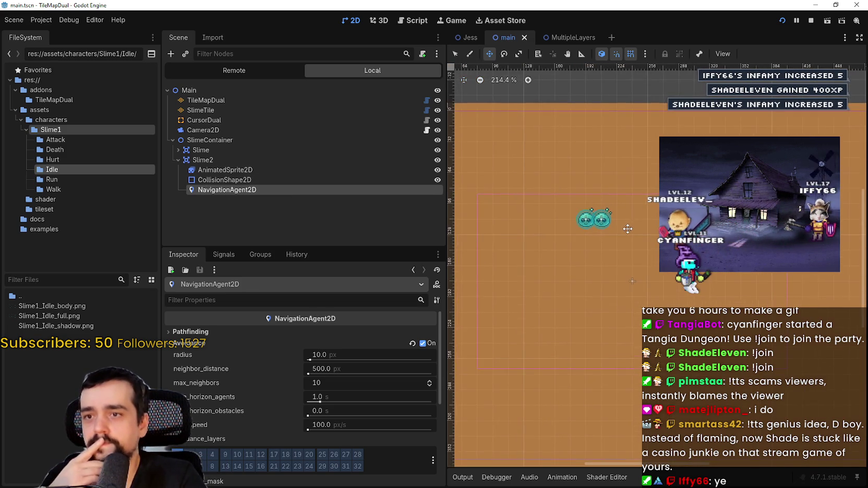
pyautogui.scroll(-2, 648, 203)
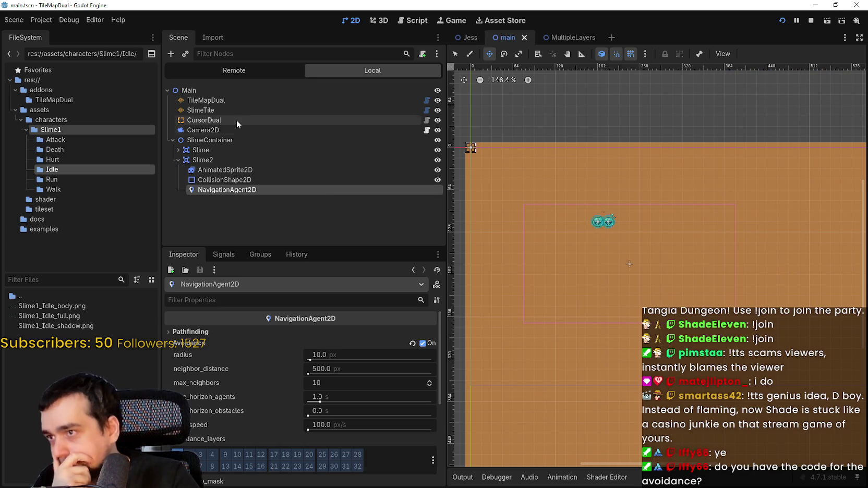
pyautogui.click(234, 100)
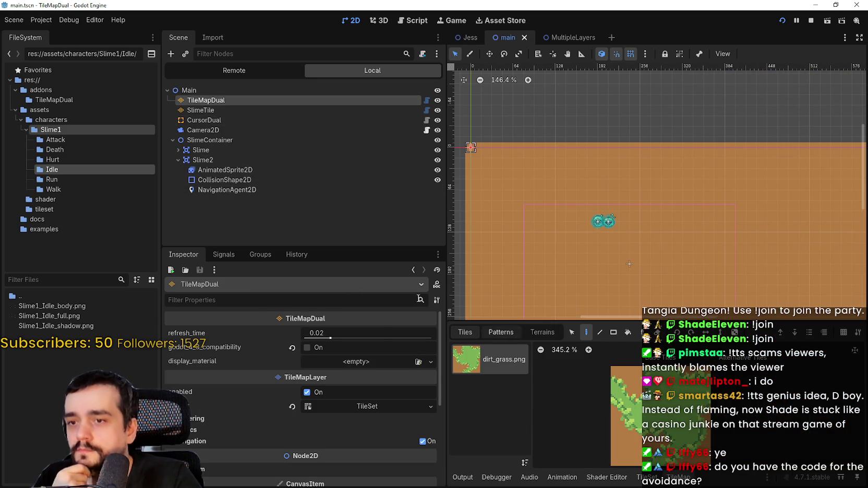
# Step: Open the TileMapDual's TileSet settings and browse its painting properties without choosing one
pyautogui.click(203, 418)
pyautogui.scroll(-2, 203, 418)
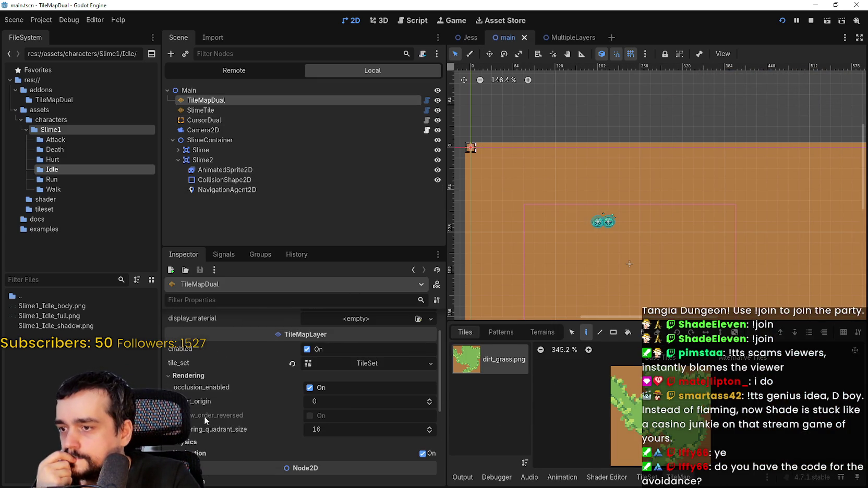
pyautogui.scroll(-2, 225, 431)
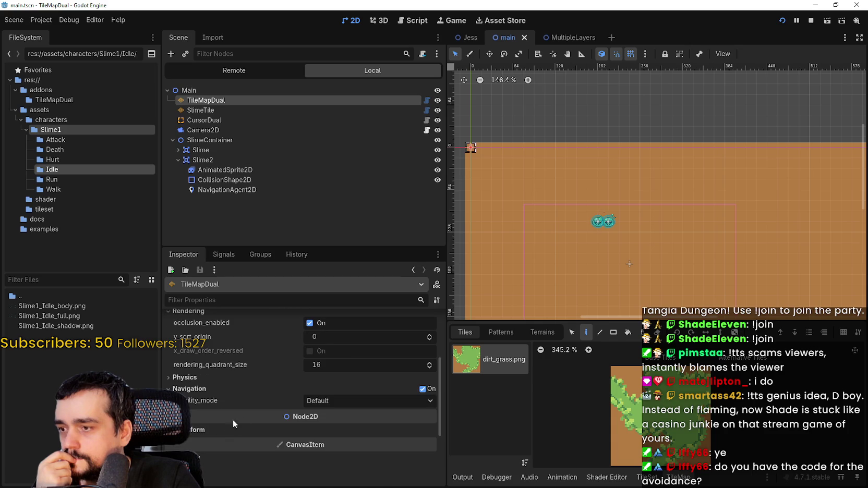
pyautogui.scroll(5, 221, 392)
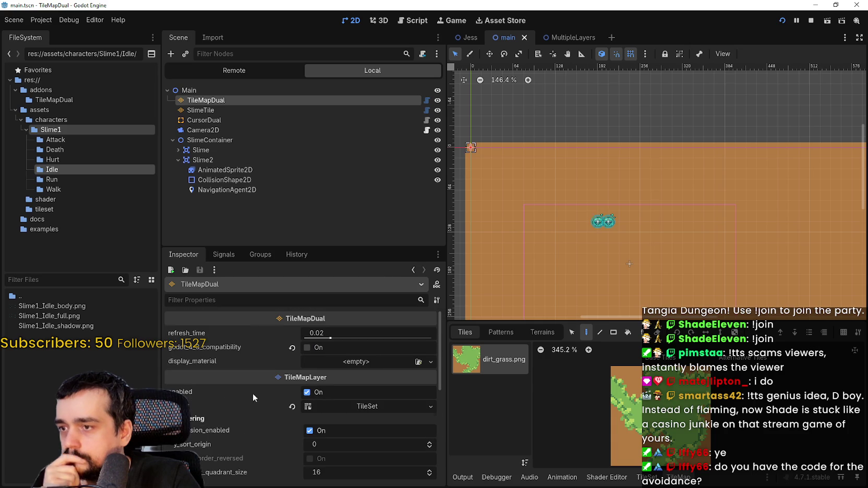
pyautogui.click(366, 406)
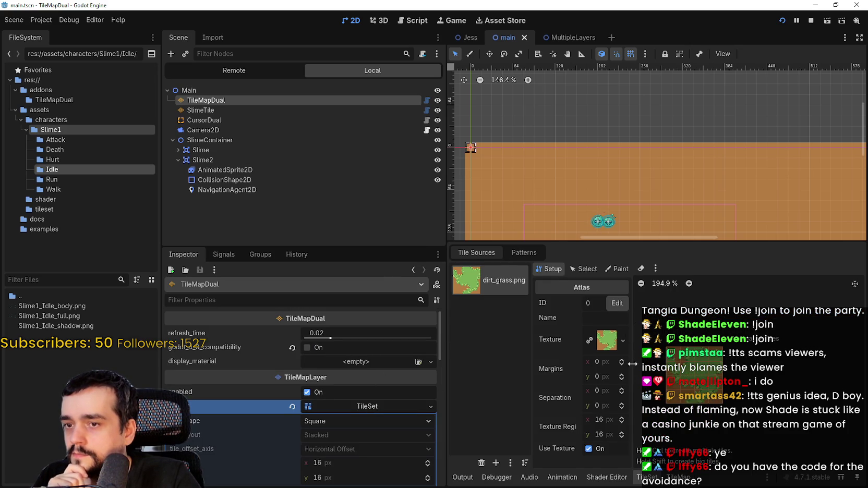
pyautogui.scroll(3, 704, 388)
pyautogui.scroll(-1, 704, 389)
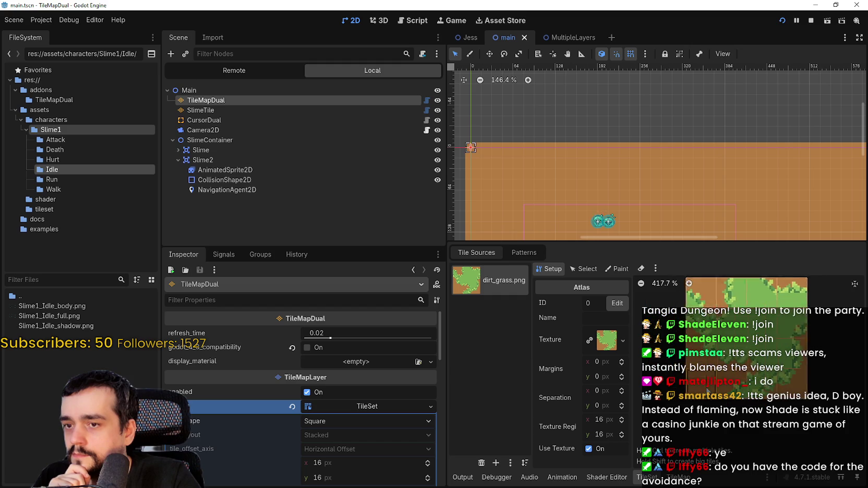
pyautogui.click(617, 268)
pyautogui.click(573, 302)
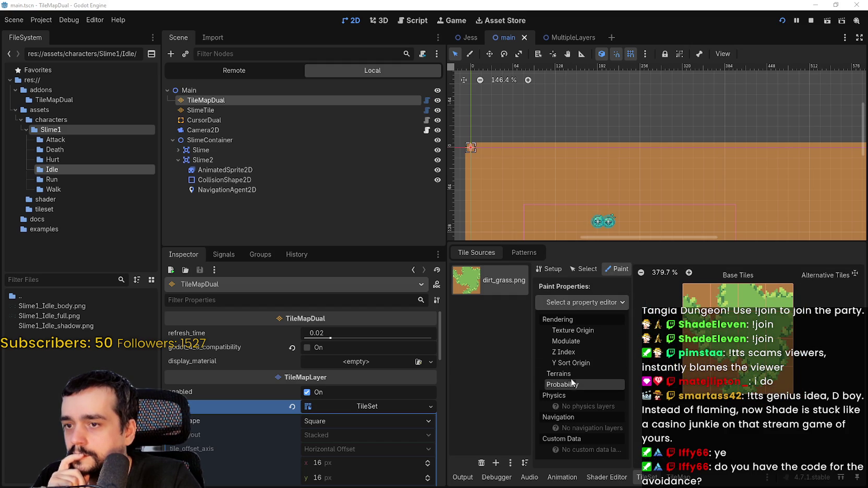
pyautogui.click(510, 397)
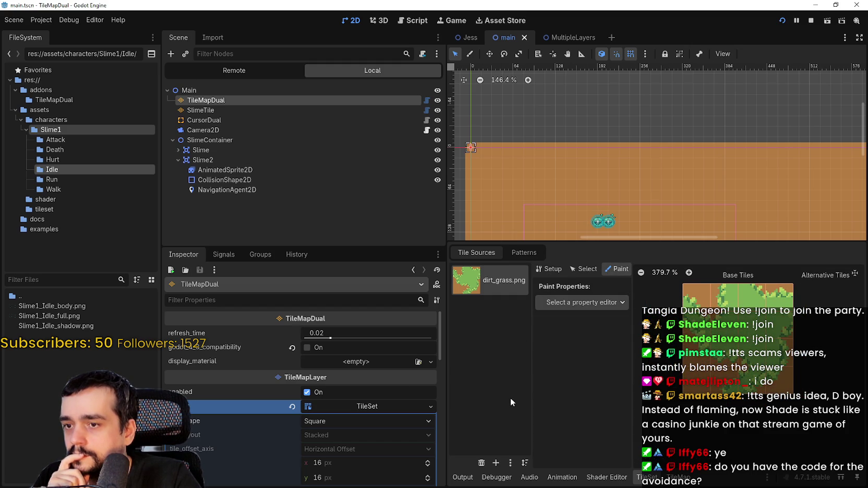
# Step: Add a navigation layer to the TileSet's navigation layers
pyautogui.click(356, 407)
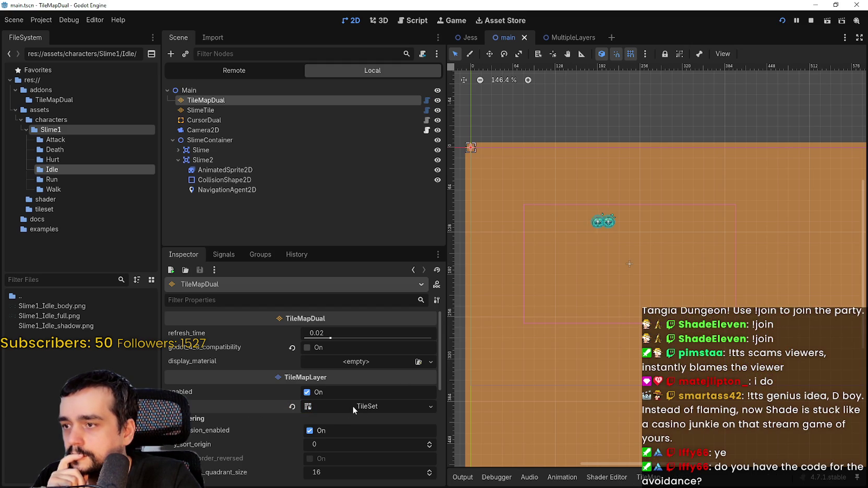
pyautogui.click(358, 406)
pyautogui.scroll(-2, 235, 418)
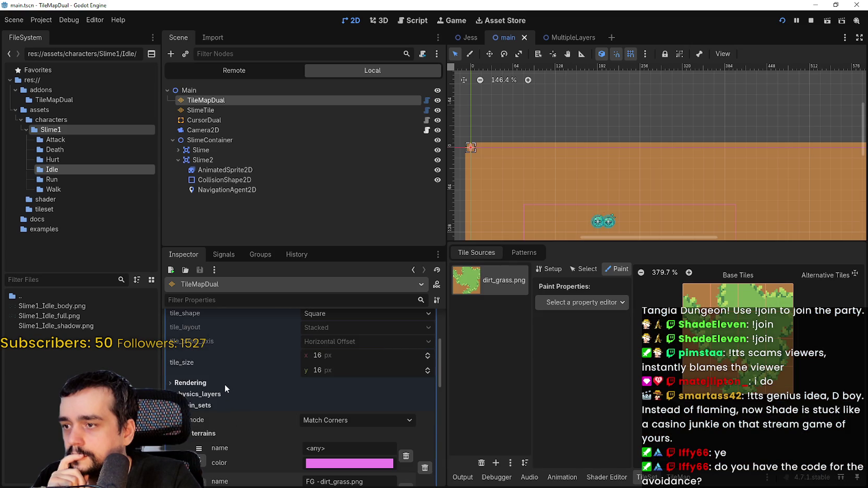
pyautogui.scroll(-5, 222, 396)
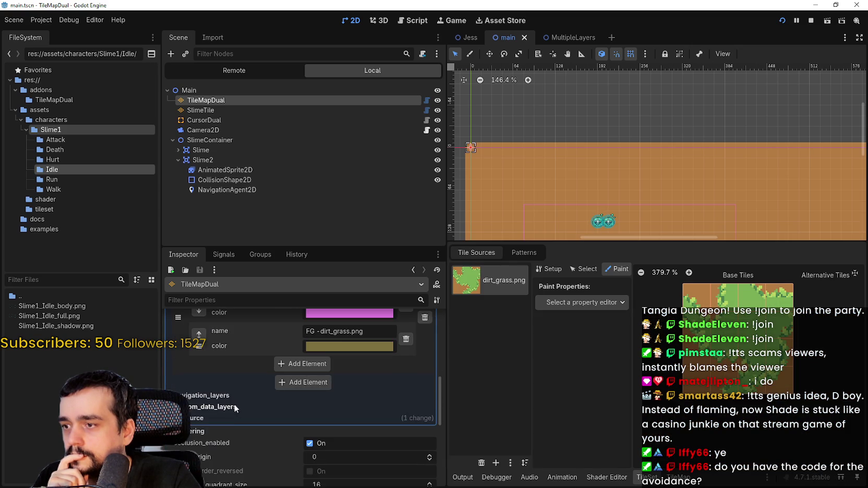
pyautogui.click(243, 395)
pyautogui.click(305, 411)
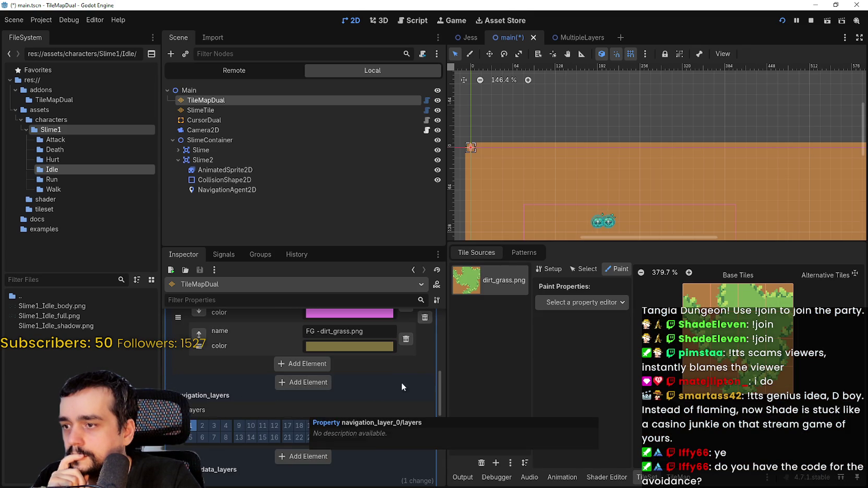
# Step: Paint Navigation Layer 0 onto the six grass tiles in the dirt_grass.png atlas
pyautogui.click(608, 309)
pyautogui.click(590, 423)
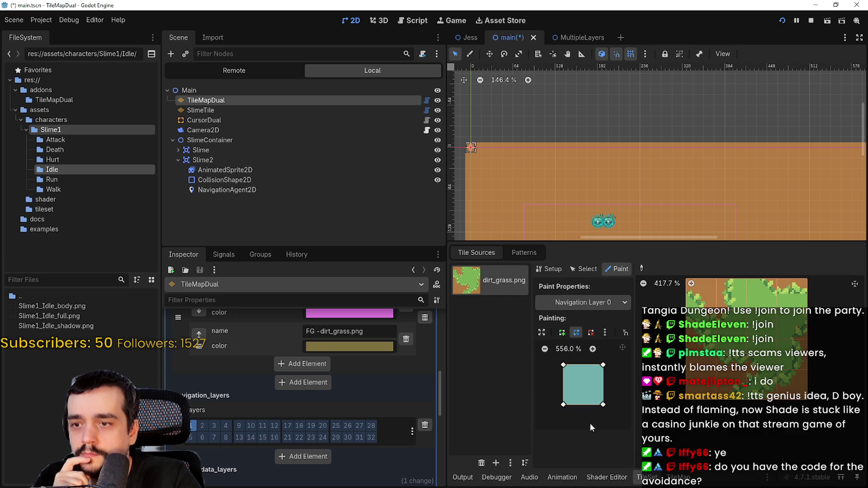
pyautogui.click(706, 388)
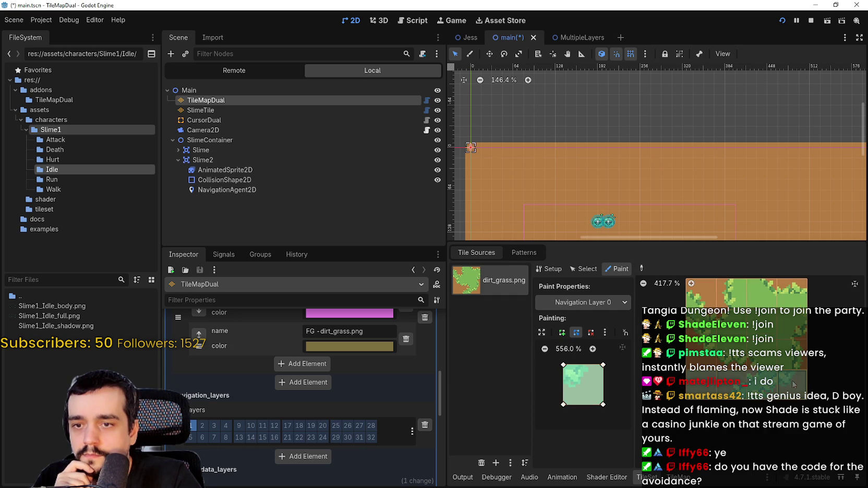
pyautogui.click(692, 349)
pyautogui.click(700, 323)
pyautogui.click(762, 323)
pyautogui.click(777, 292)
pyautogui.click(702, 290)
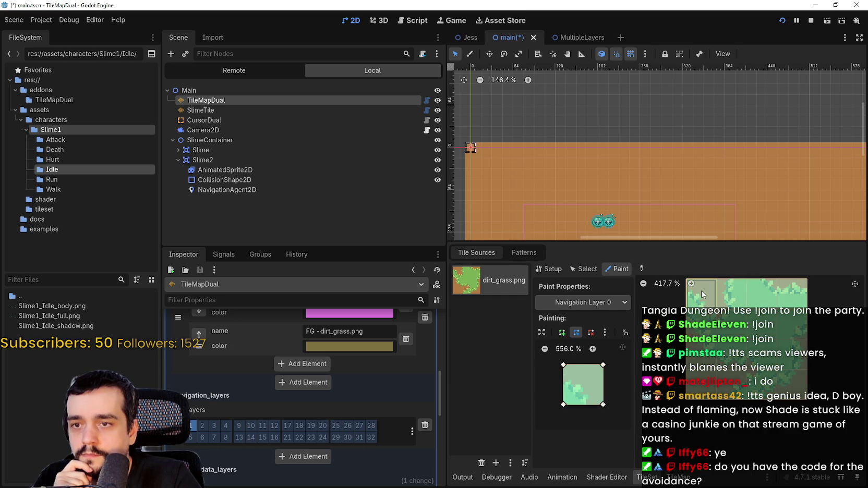
pyautogui.scroll(-5, 702, 291)
# Step: Save main.tscn and run the project to test the slimes
pyautogui.hotkey('ctrl', 's')
pyautogui.scroll(-2, 719, 347)
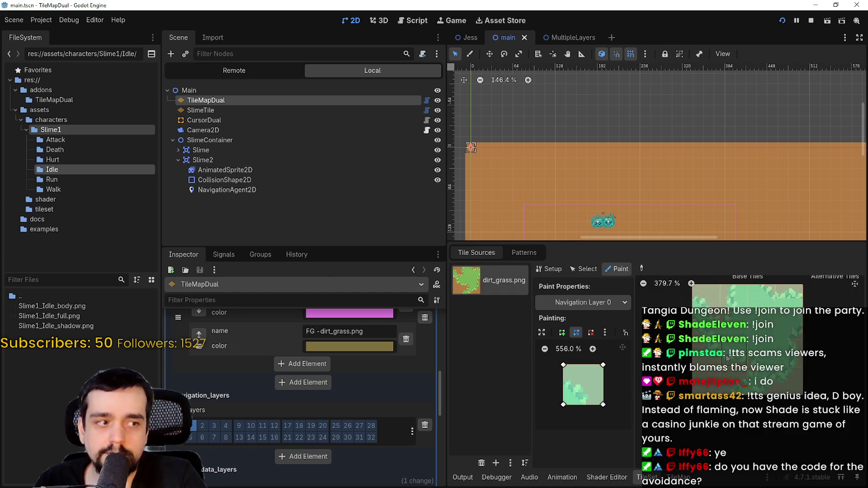
pyautogui.moveTo(686, 170); pyautogui.dragTo(708, 144)
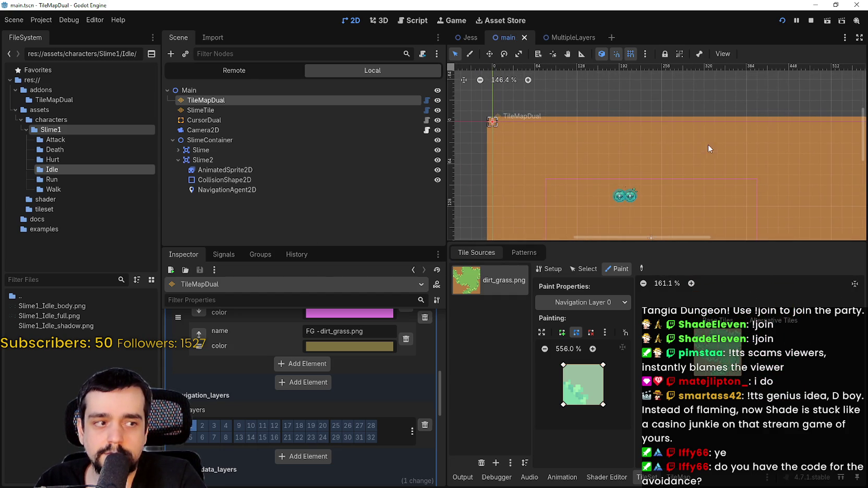
pyautogui.click(782, 20)
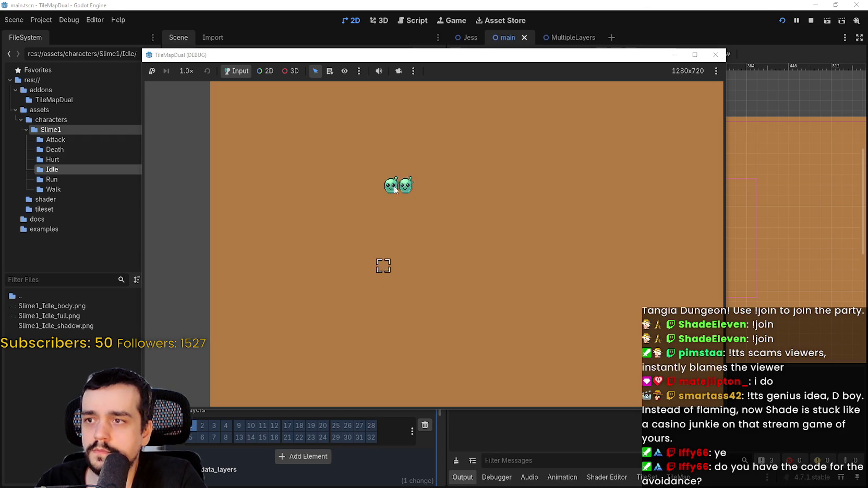
pyautogui.scroll(3, 384, 188)
pyautogui.scroll(2, 404, 219)
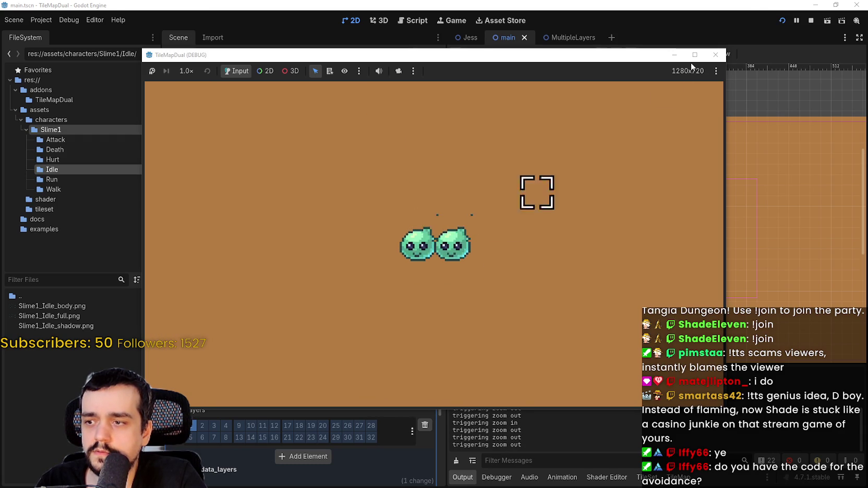
pyautogui.click(811, 22)
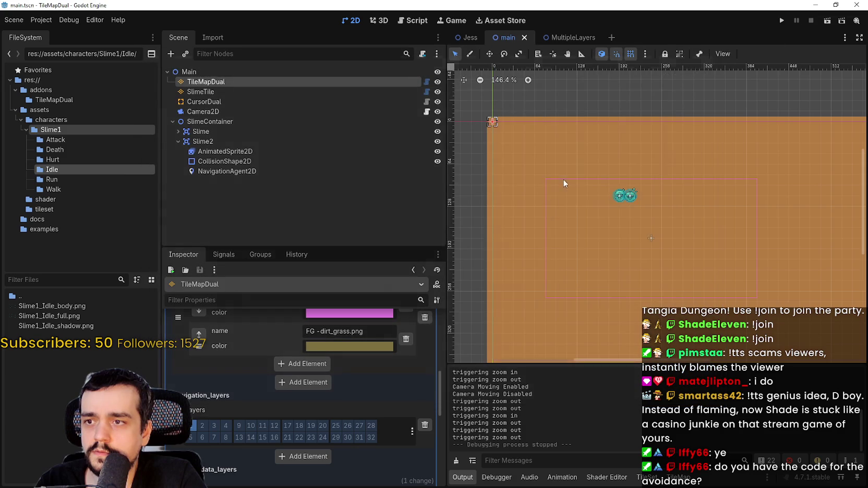
pyautogui.scroll(5, 375, 438)
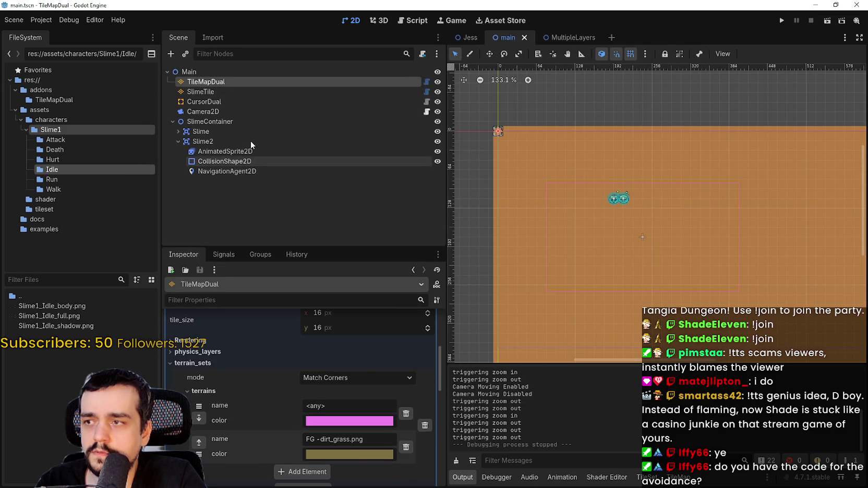
pyautogui.scroll(-2, 327, 393)
pyautogui.scroll(5, 333, 385)
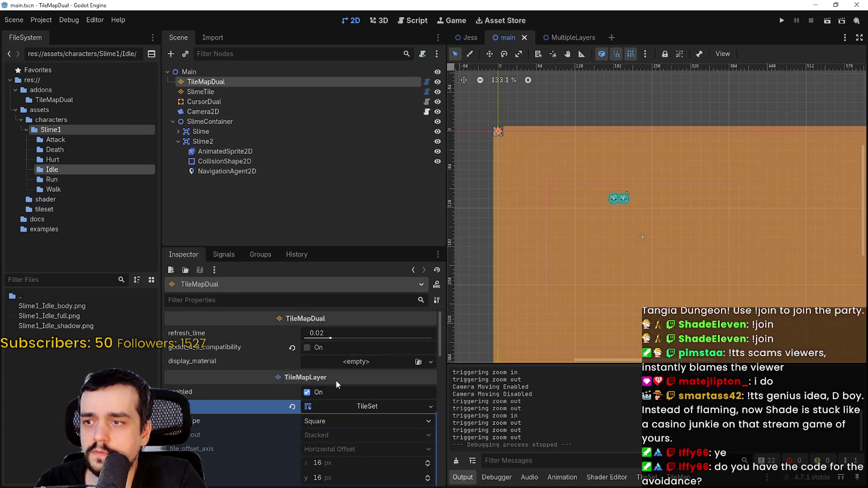
pyautogui.scroll(-5, 336, 380)
pyautogui.scroll(-10, 334, 373)
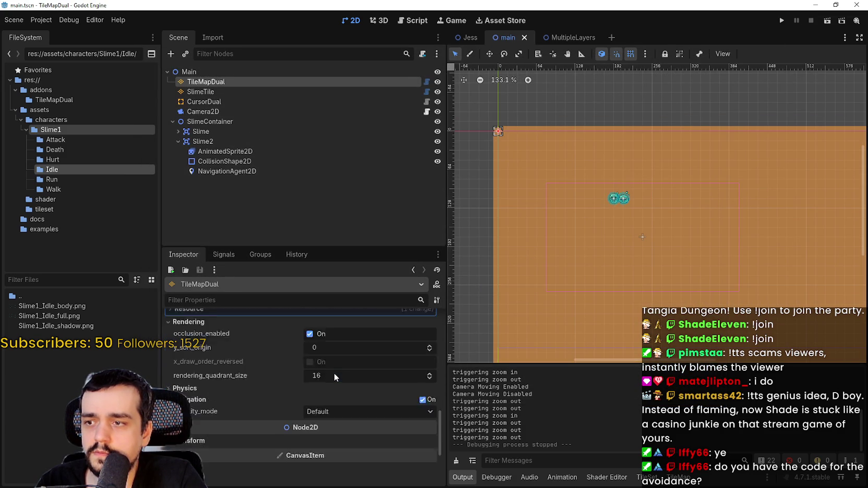
pyautogui.click(341, 390)
pyautogui.click(353, 419)
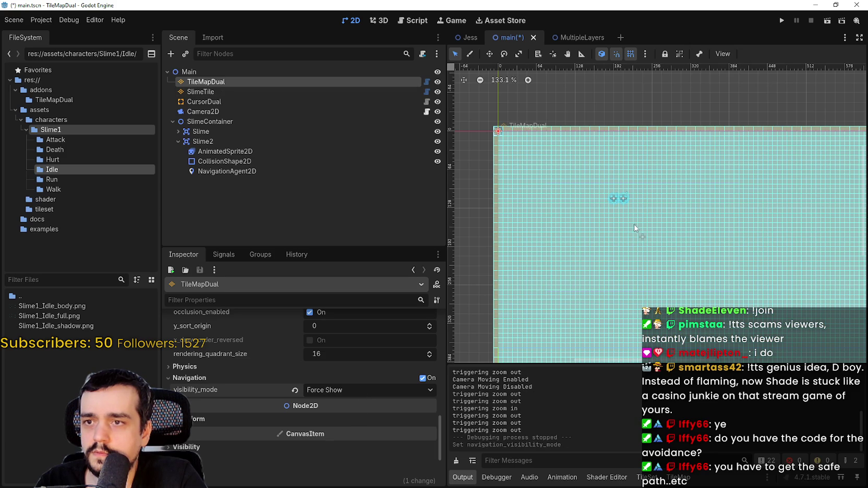
pyautogui.scroll(1, 626, 175)
pyautogui.scroll(5, 626, 175)
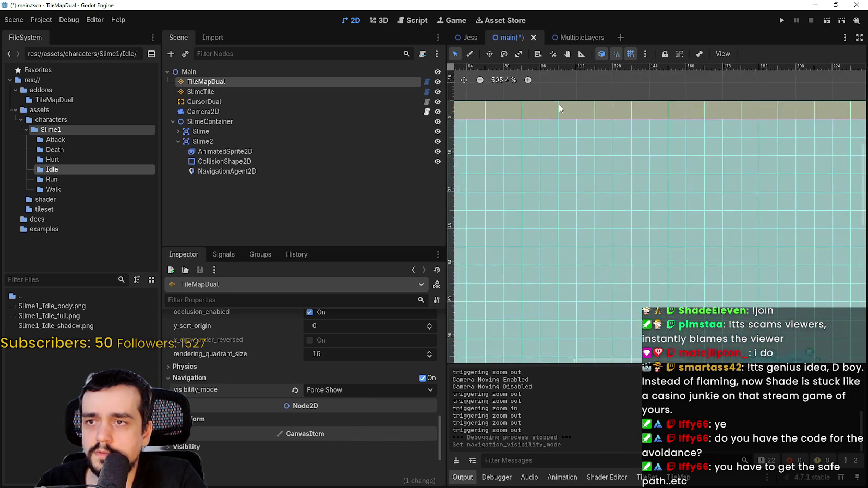
pyautogui.moveTo(730, 226); pyautogui.dragTo(565, 256)
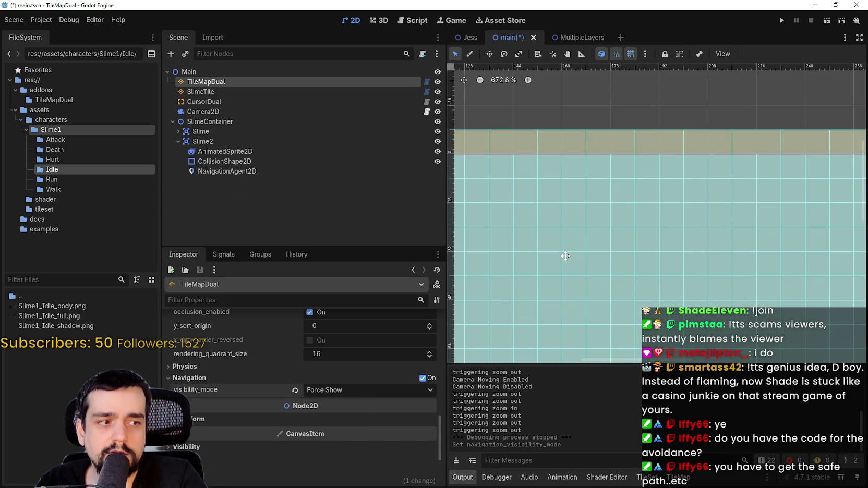
pyautogui.moveTo(566, 256)
pyautogui.mouseDown()
pyautogui.moveTo(577, 174)
pyautogui.moveTo(633, 165)
pyautogui.mouseUp()
pyautogui.scroll(-5, 633, 165)
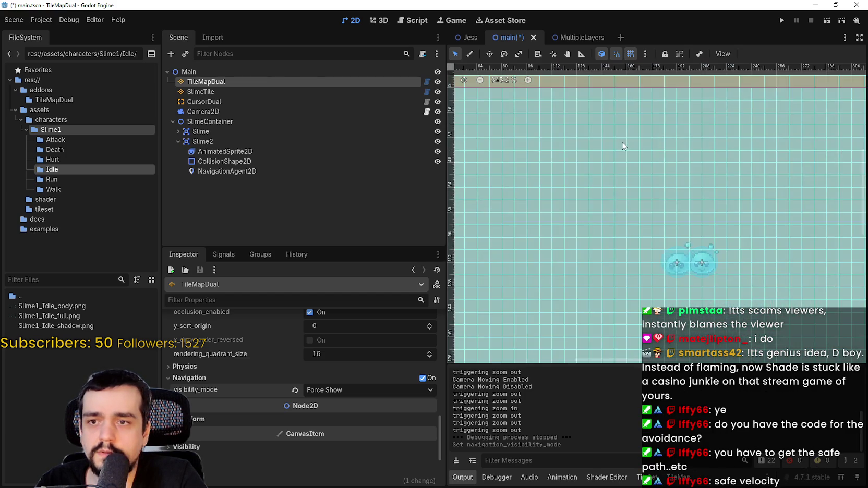
pyautogui.scroll(-1, 666, 221)
pyautogui.scroll(3, 381, 386)
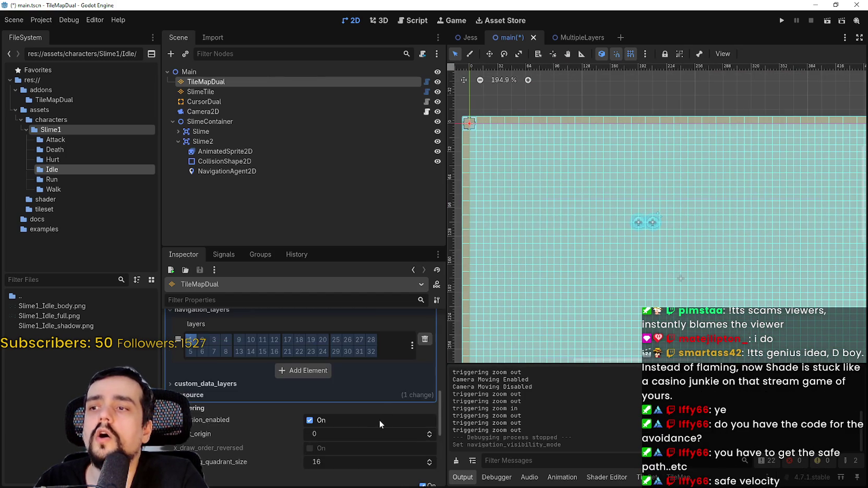
pyautogui.scroll(-1, 324, 422)
pyautogui.click(295, 434)
pyautogui.scroll(1, 635, 236)
pyautogui.hotkey('ctrl', 's')
pyautogui.click(178, 142)
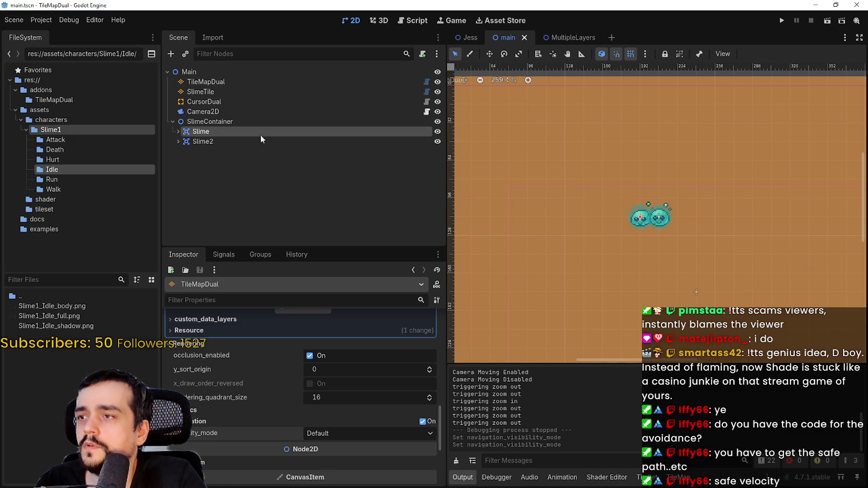
# Step: Attach a new script, res://slime.gd, to the Slime node
pyautogui.rightClick(271, 131)
pyautogui.click(342, 211)
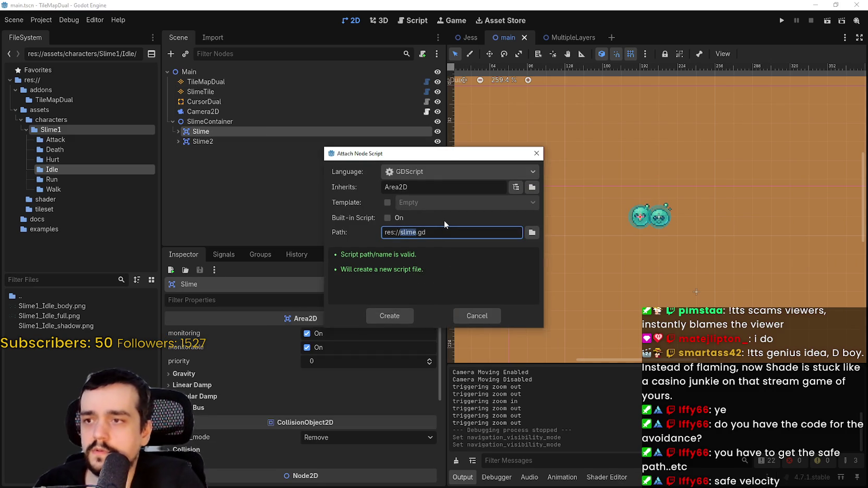
pyautogui.press('Return')
# Step: Begin typing 'func get_sa' below the extends Area2D line
pyautogui.click(605, 88)
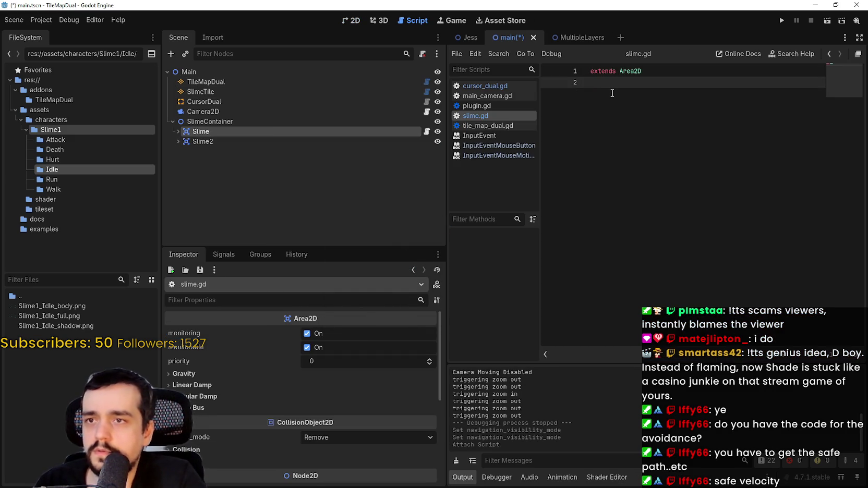
pyautogui.press('Return')
pyautogui.press('Return')
pyautogui.write('func')
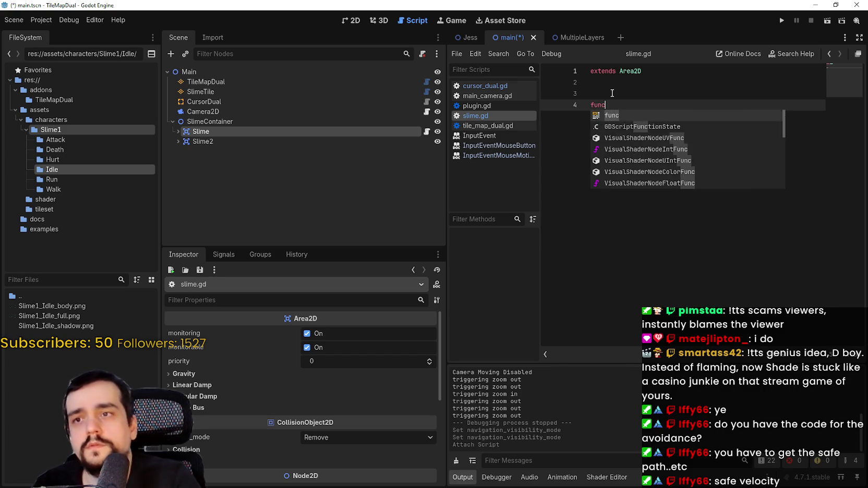
pyautogui.write(' fe')
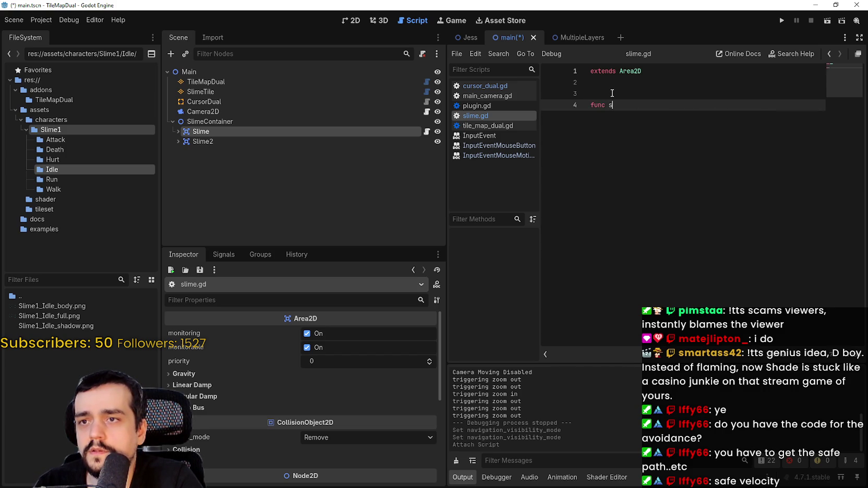
pyautogui.write('sa')
pyautogui.press('BackSpace')
pyautogui.press('BackSpace')
pyautogui.write('geet')
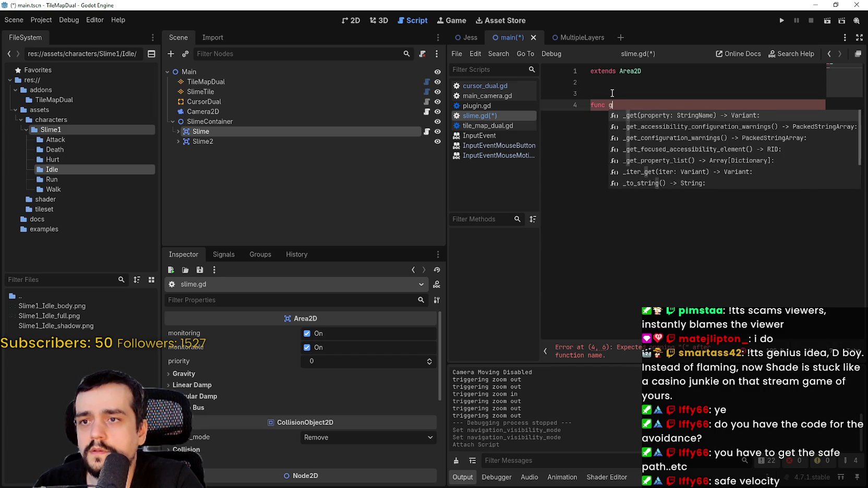
pyautogui.press('BackSpace')
pyautogui.press('BackSpace')
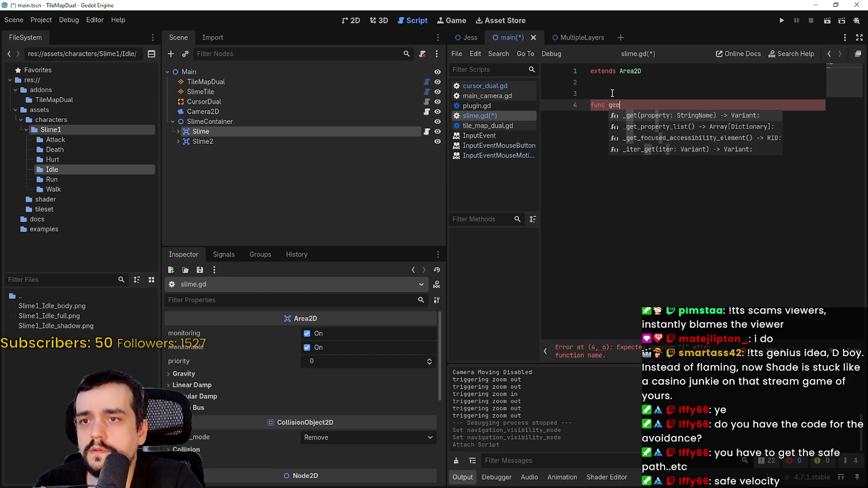
pyautogui.write('t_sa')
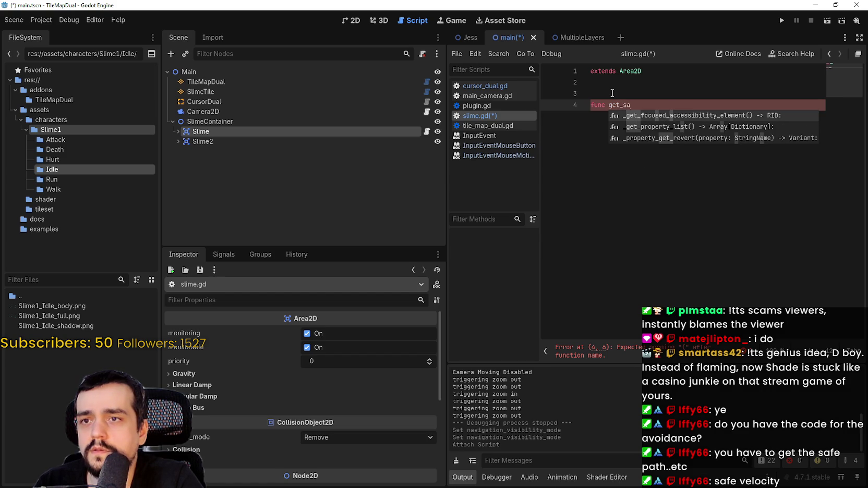
pyautogui.click(112, 20)
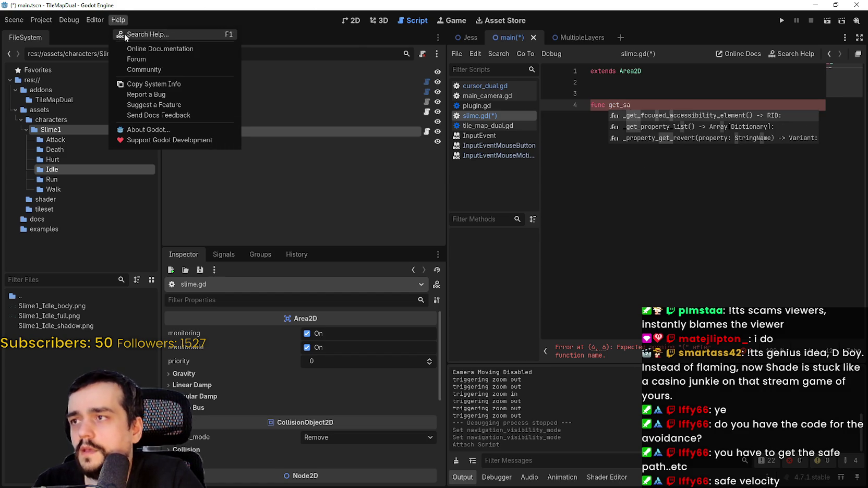
# Step: Search the help docs for 'velocity' and 'safe_v', then cancel without opening anything
pyautogui.click(123, 33)
pyautogui.write('get')
pyautogui.press('BackSpace')
pyautogui.press('BackSpace')
pyautogui.press('BackSpace')
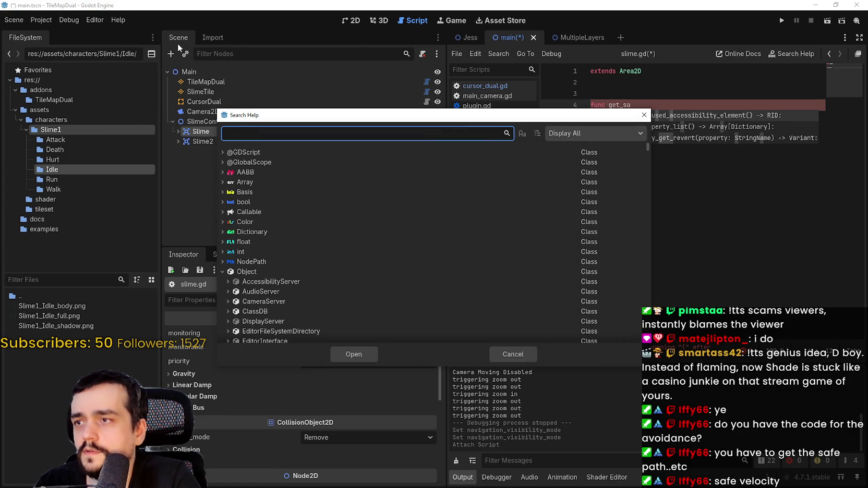
pyautogui.write('vely_a')
pyautogui.press('BackSpace')
pyautogui.press('BackSpace')
pyautogui.press('BackSpace')
pyautogui.press('BackSpace')
pyautogui.press('BackSpace')
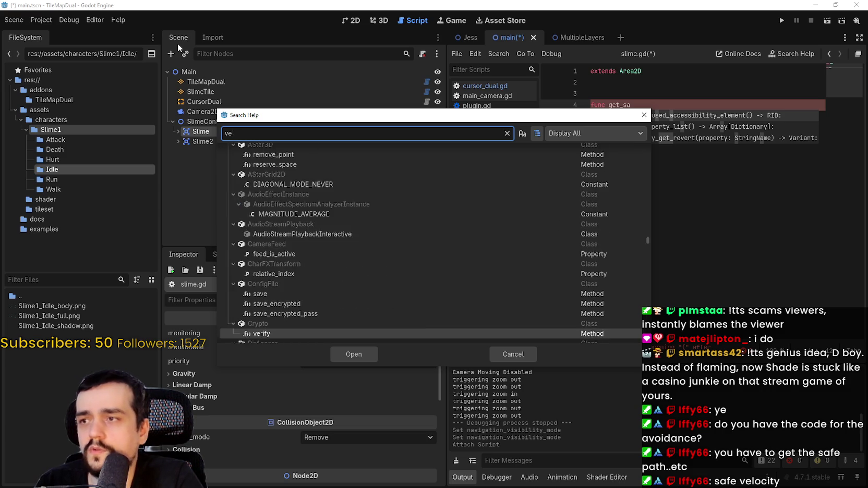
pyautogui.write('get')
pyautogui.press('BackSpace')
pyautogui.press('BackSpace')
pyautogui.press('BackSpace')
pyautogui.write('safe')
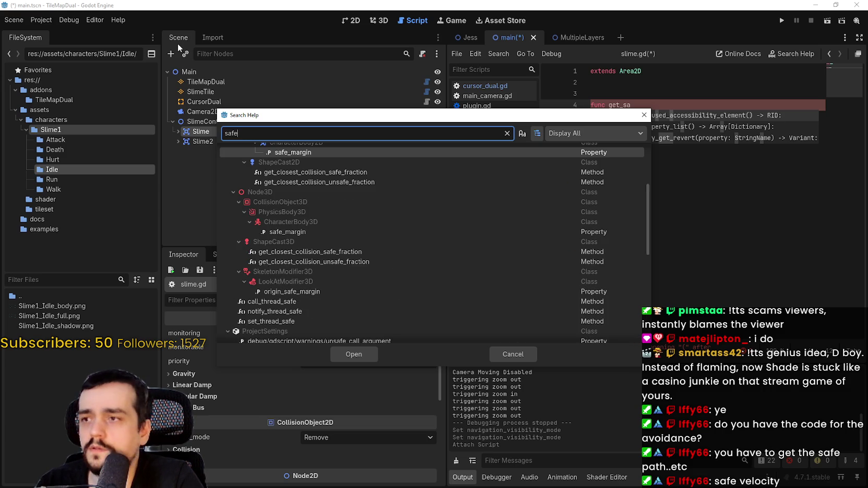
pyautogui.write('_v')
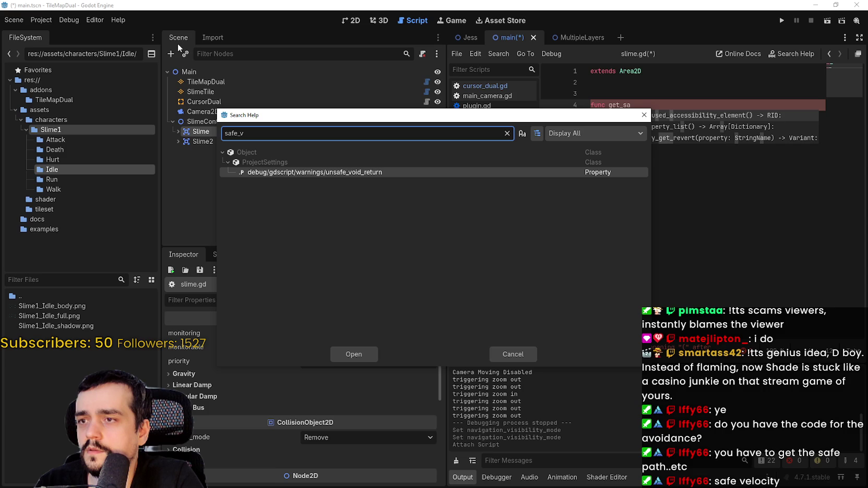
pyautogui.press('BackSpace')
pyautogui.press('BackSpace')
pyautogui.press('BackSpace')
pyautogui.press('BackSpace')
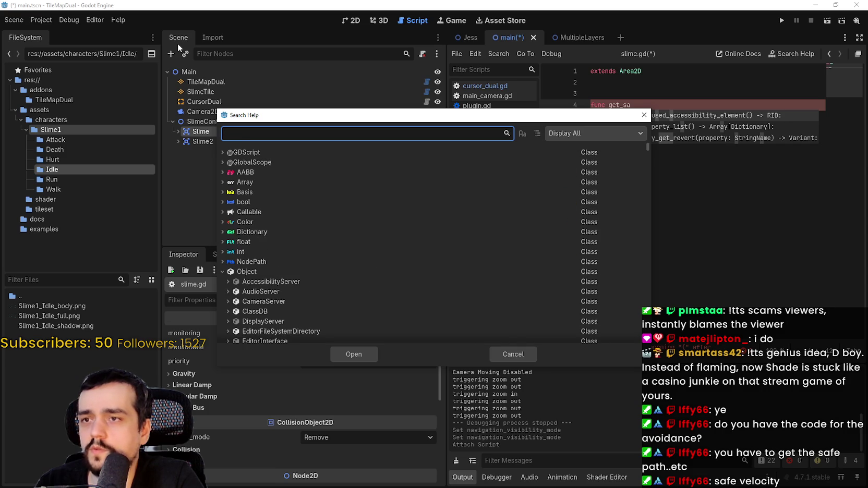
pyautogui.click(510, 351)
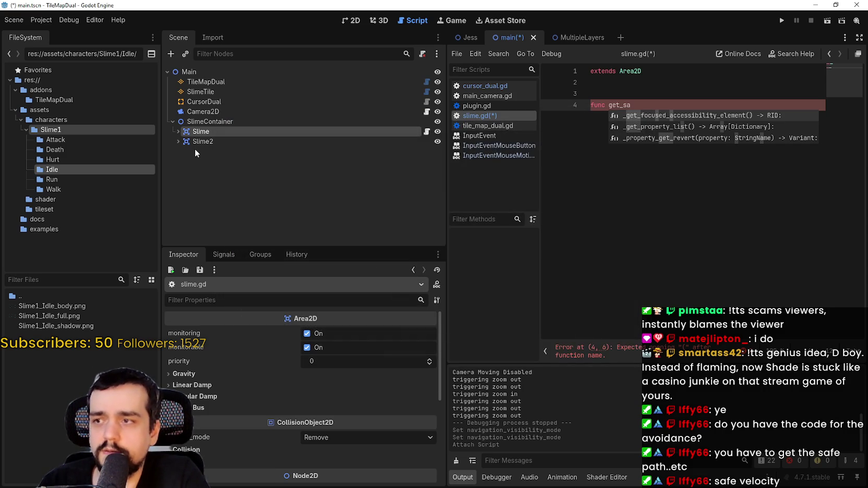
# Step: Select Slime's NavigationAgent2D and double-click its velocity_computed signal in the Node dock
pyautogui.click(178, 132)
pyautogui.click(227, 161)
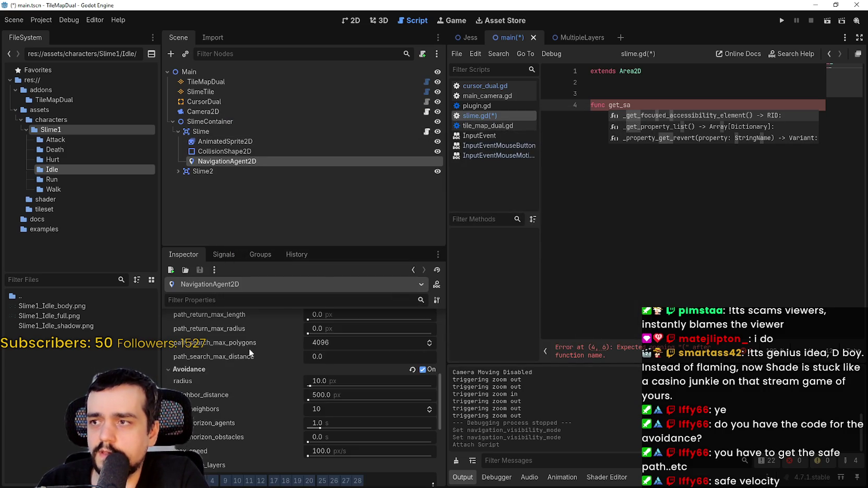
pyautogui.scroll(-5, 261, 364)
pyautogui.click(236, 254)
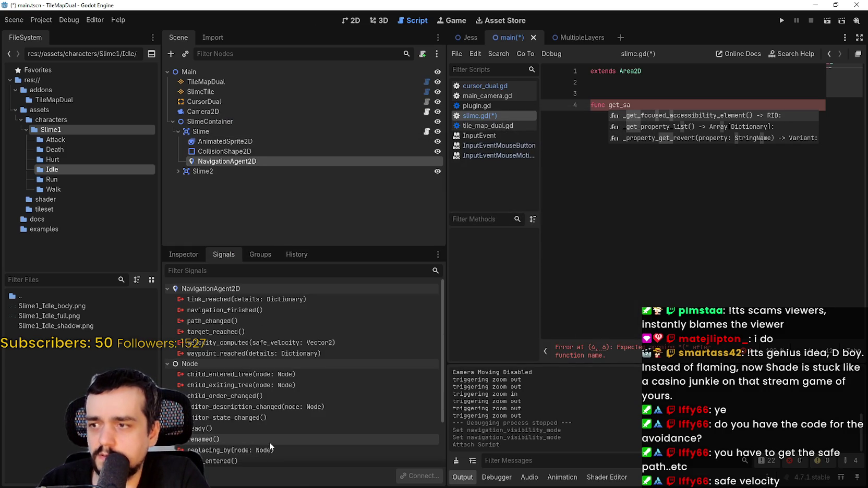
pyautogui.moveTo(280, 345)
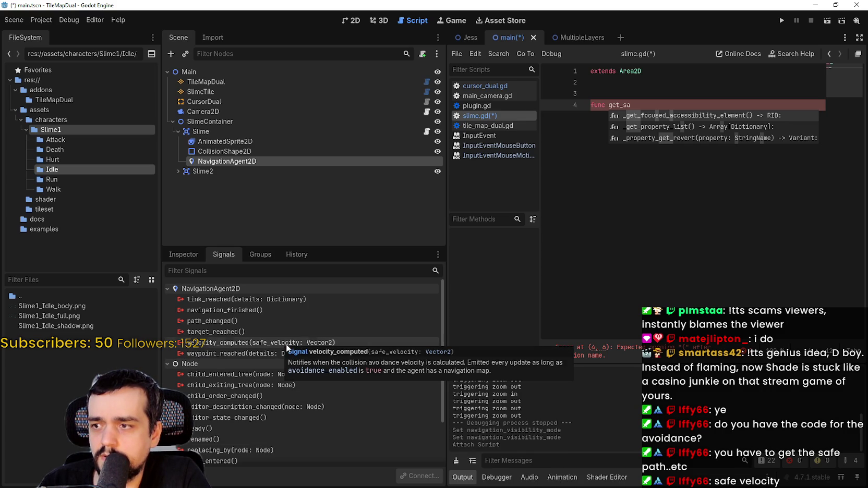
pyautogui.click(279, 342)
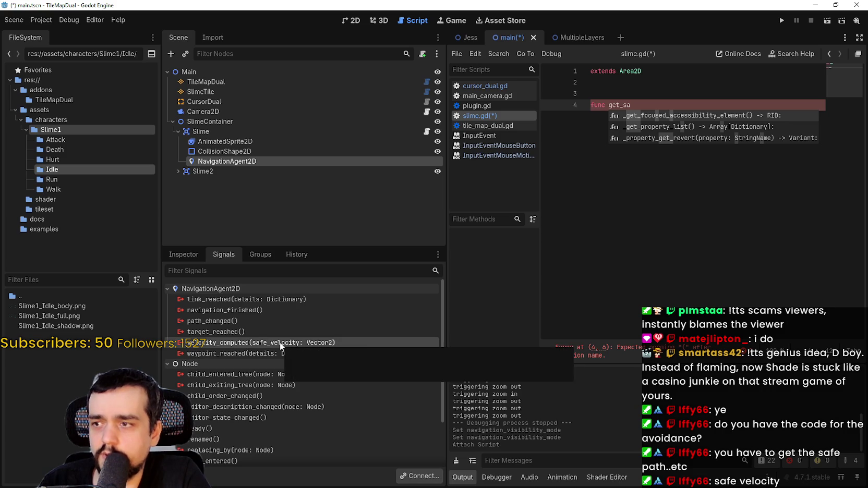
pyautogui.moveTo(241, 342)
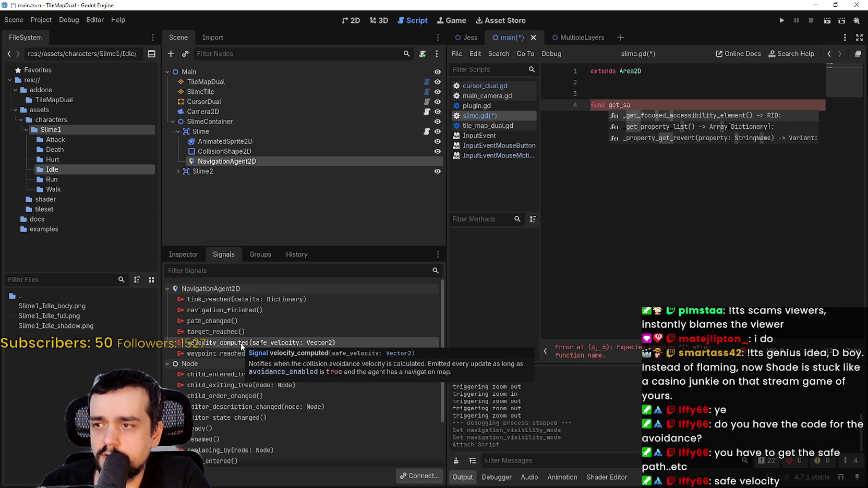
pyautogui.scroll(-3, 334, 410)
pyautogui.scroll(3, 312, 418)
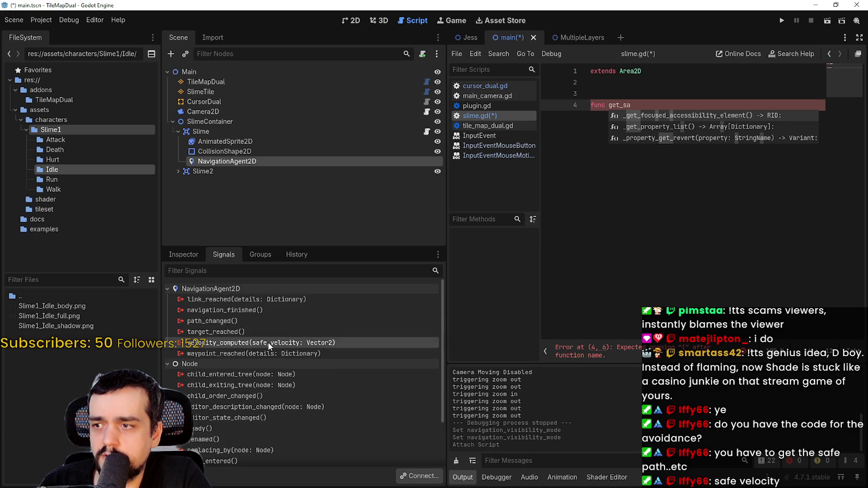
pyautogui.doubleClick(269, 344)
pyautogui.scroll(-1, 425, 269)
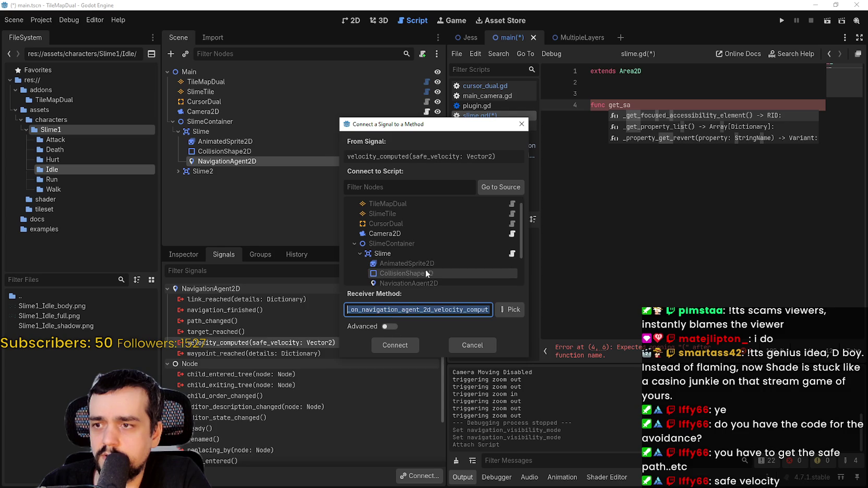
# Step: Connect velocity_computed to the Slime script and delete the unfinished get_sa line
pyautogui.click(515, 253)
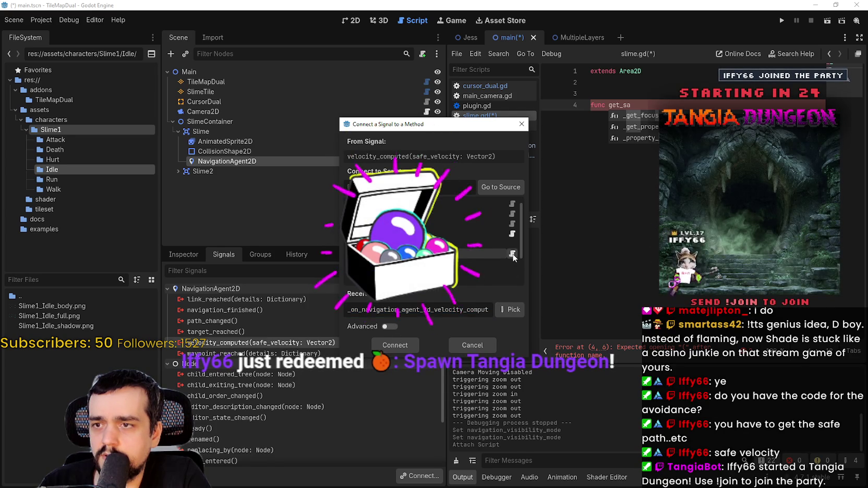
pyautogui.click(400, 343)
pyautogui.moveTo(615, 116); pyautogui.dragTo(609, 94)
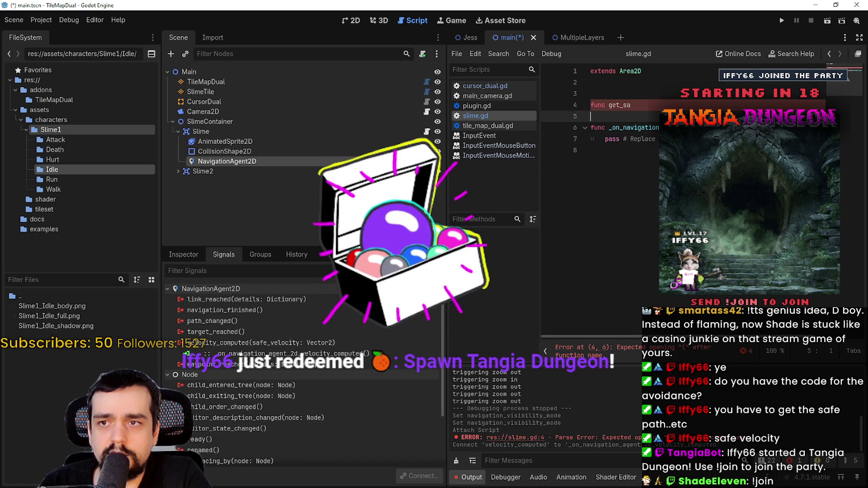
pyautogui.press('BackSpace')
pyautogui.press('BackSpace')
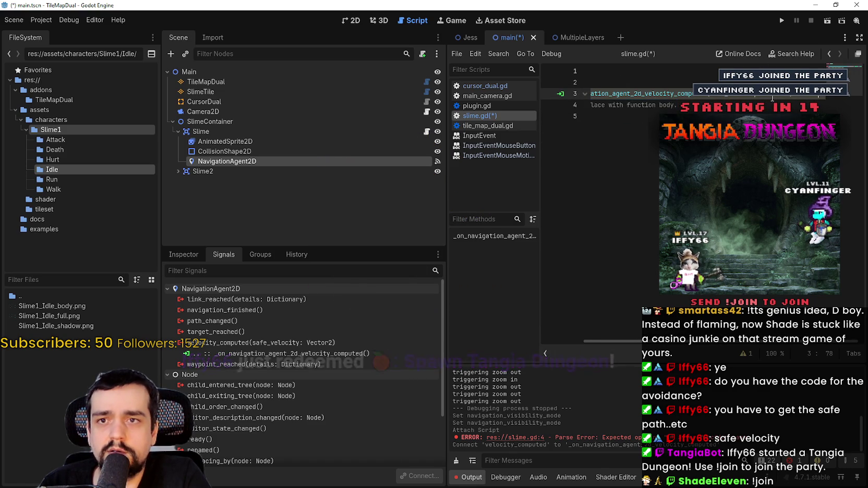
# Step: Widen the script editor and select the handler's placeholder pass statement
pyautogui.click(583, 107)
pyautogui.click(604, 105)
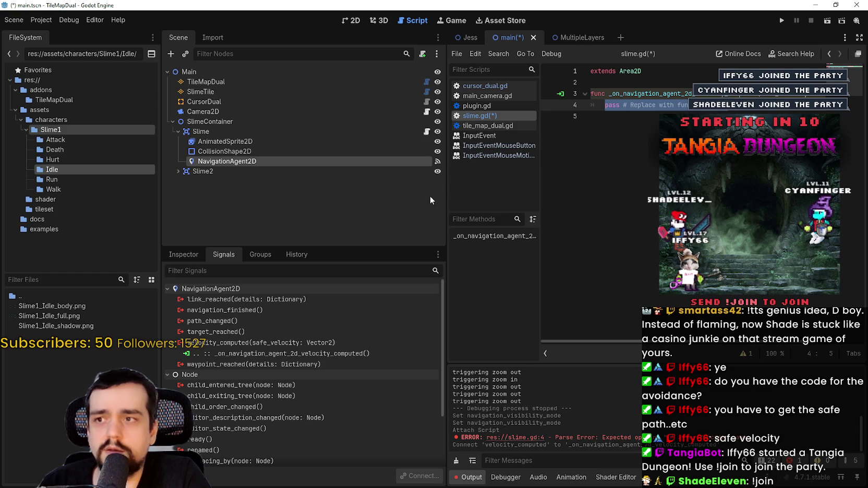
pyautogui.moveTo(446, 196); pyautogui.dragTo(294, 195)
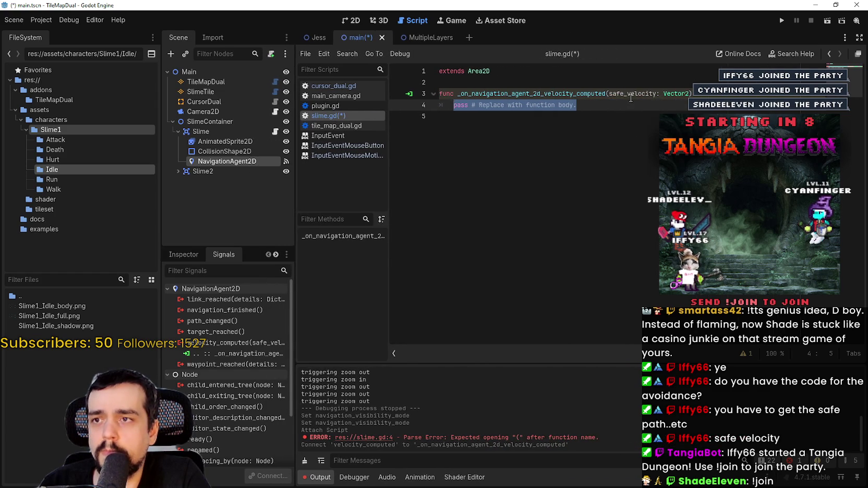
pyautogui.moveTo(610, 105); pyautogui.dragTo(453, 102)
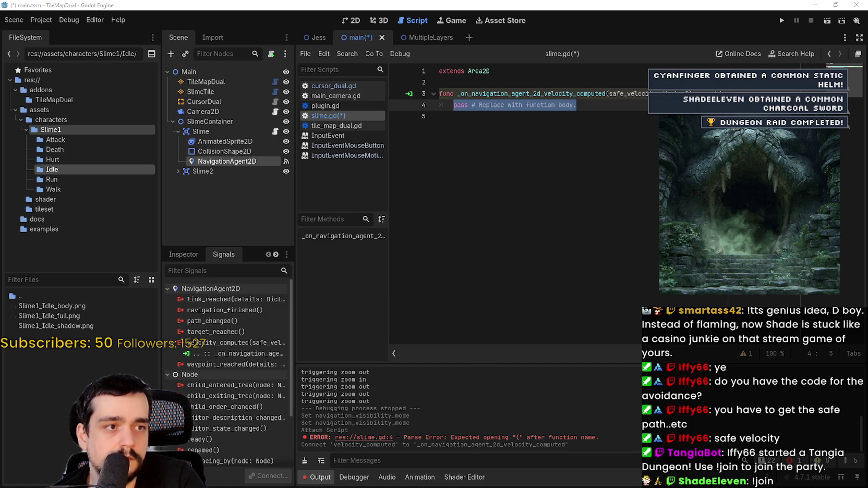
pyautogui.click(470, 82)
pyautogui.press('Return')
pyautogui.press('Return')
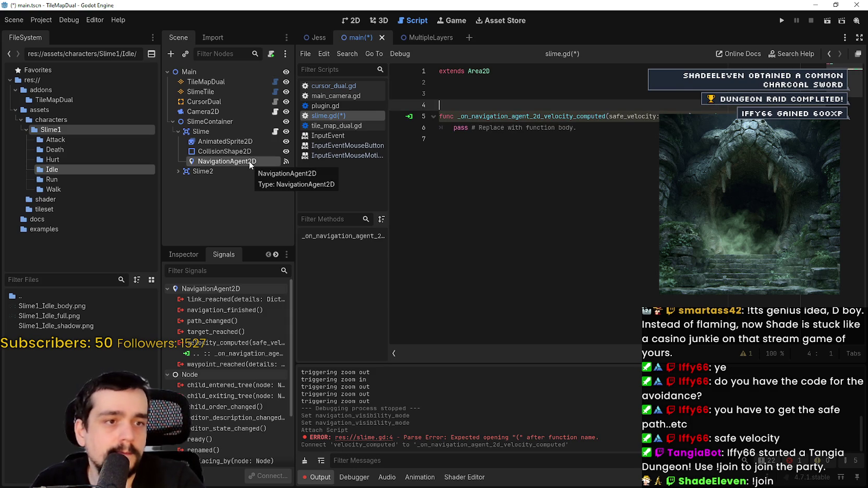
pyautogui.moveTo(249, 161)
pyautogui.mouseDown()
pyautogui.moveTo(485, 79)
pyautogui.moveTo(451, 102)
pyautogui.moveTo(483, 93)
pyautogui.mouseUp()
pyautogui.click(554, 94)
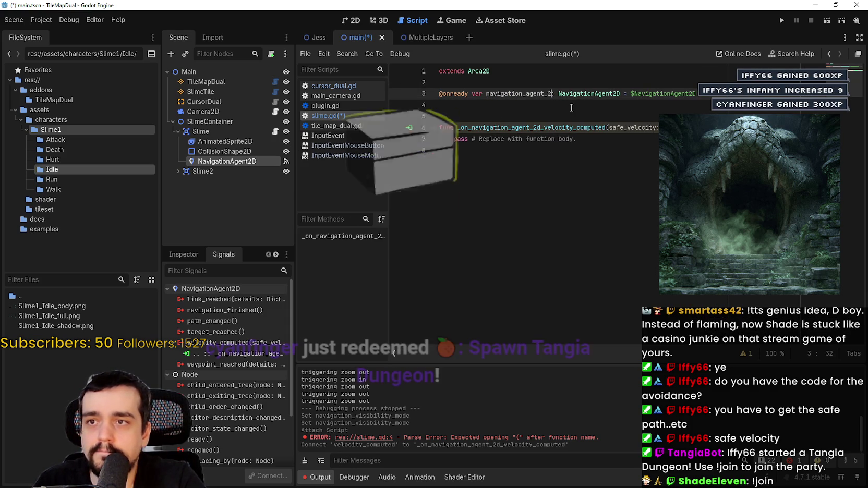
pyautogui.press('BackSpace')
pyautogui.press('BackSpace')
# Step: Write _ready() connecting navigation_agent.velocity_computed to on_velocity_computed
pyautogui.click(593, 115)
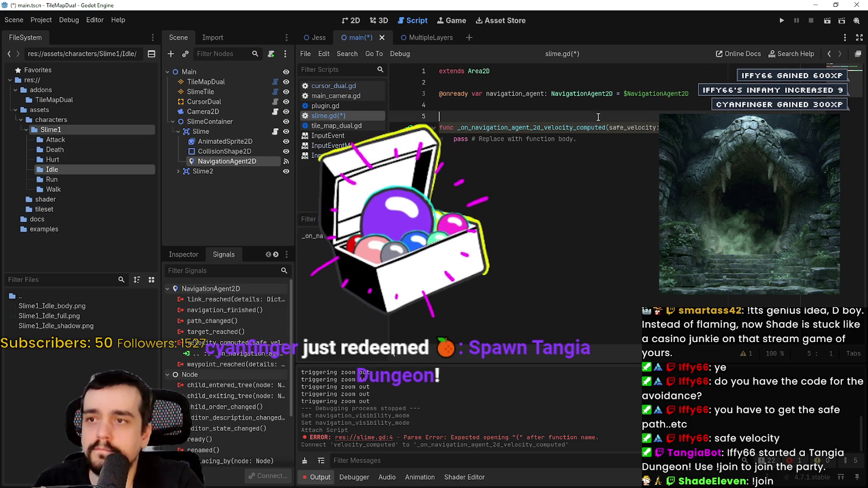
pyautogui.write('func rea')
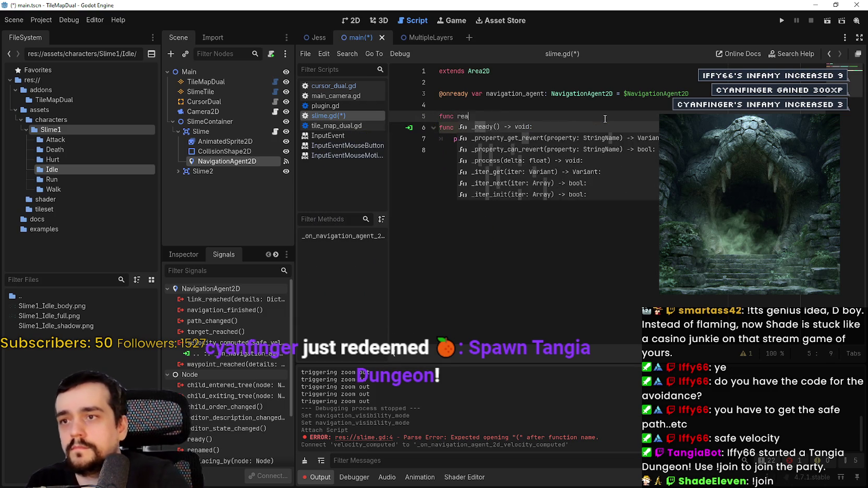
pyautogui.press('Return')
pyautogui.press('Return')
pyautogui.write('n')
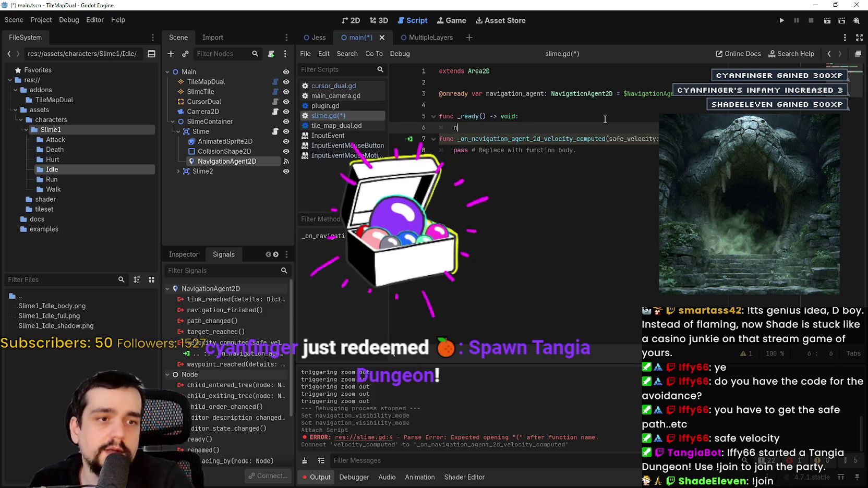
pyautogui.write('avigation_agent.')
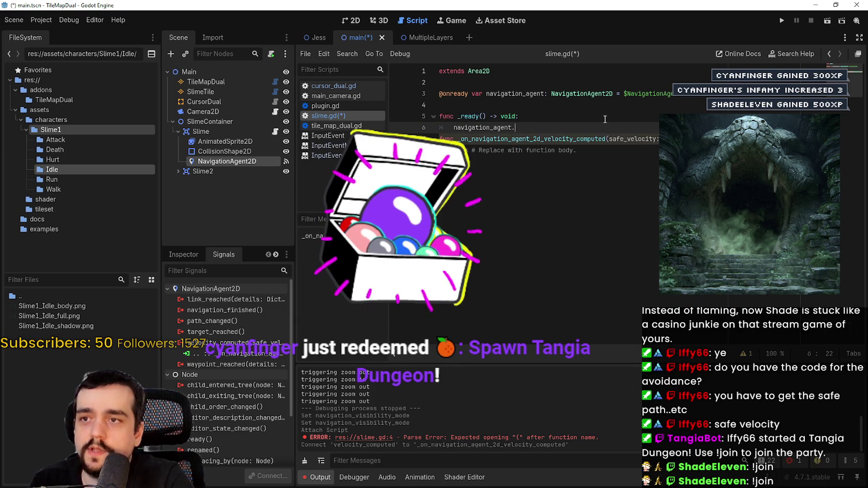
pyautogui.write('veloci')
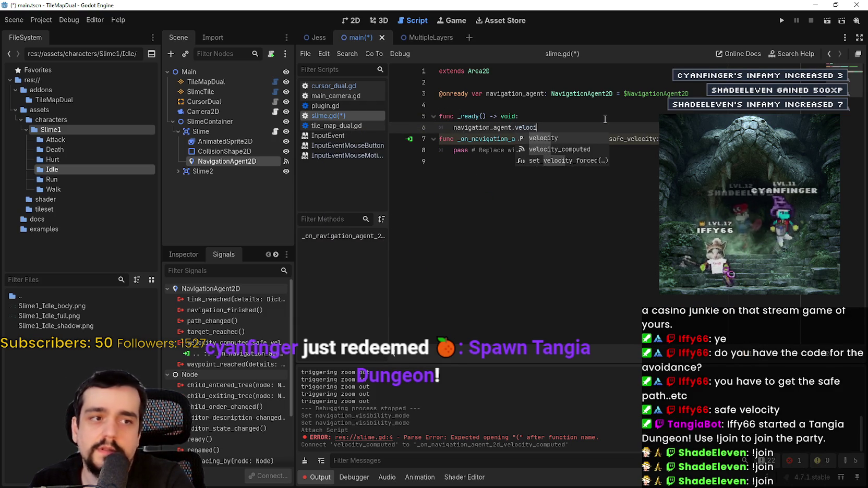
pyautogui.write('ty_computed.con')
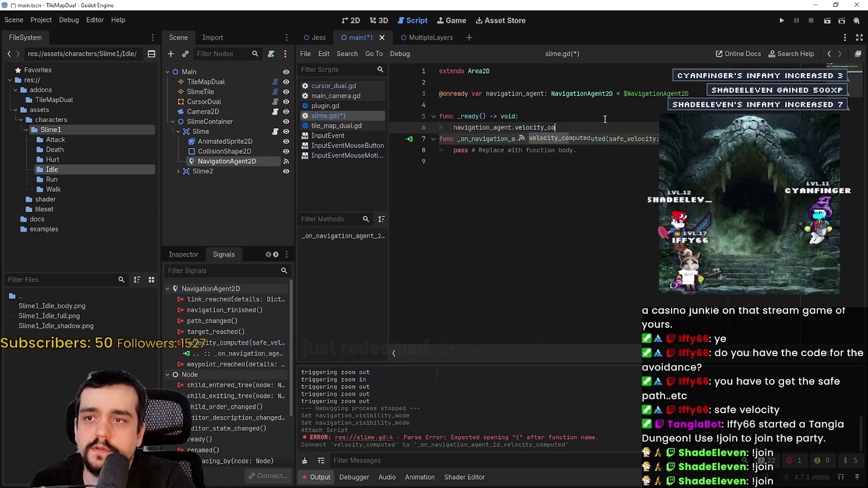
pyautogui.press('Return')
pyautogui.write('.con')
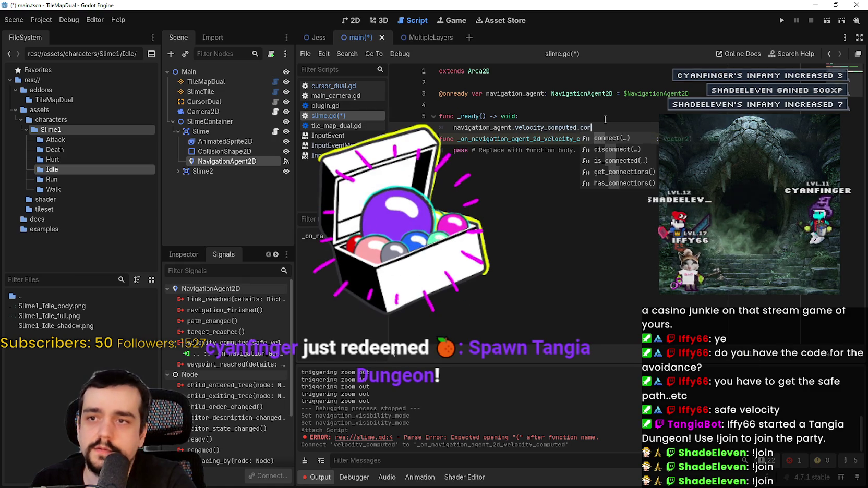
pyautogui.press('Return')
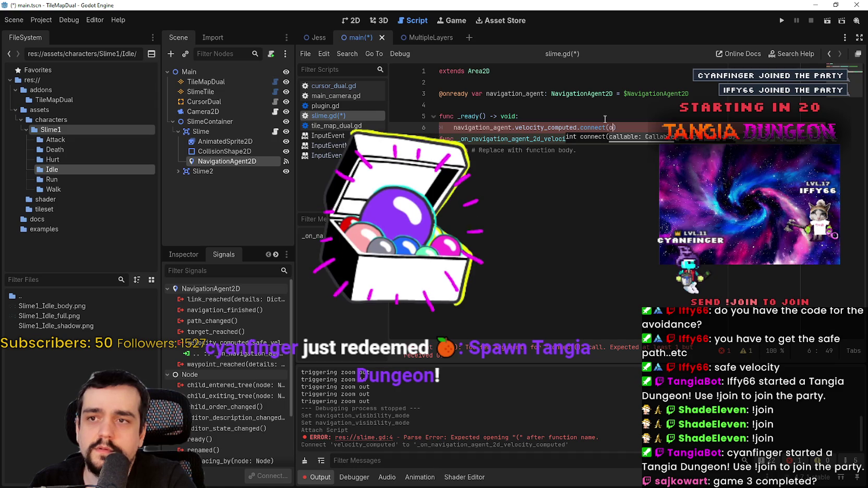
pyautogui.write('n_velocity_computed')
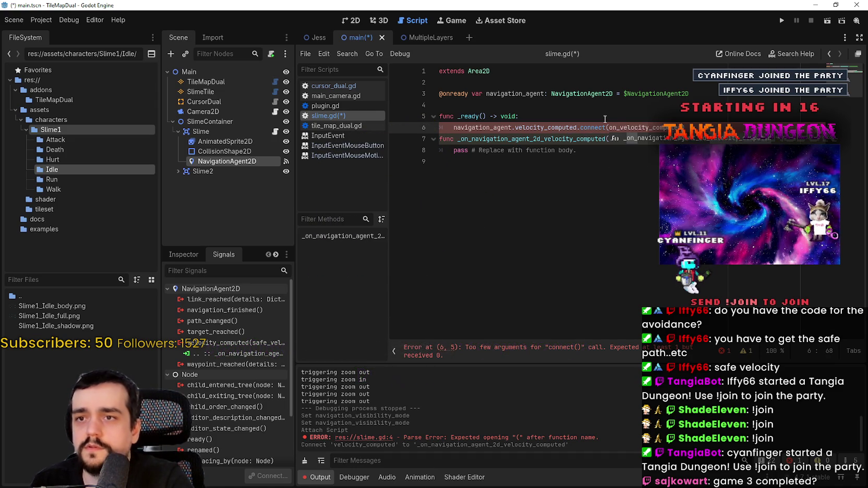
pyautogui.press('Escape')
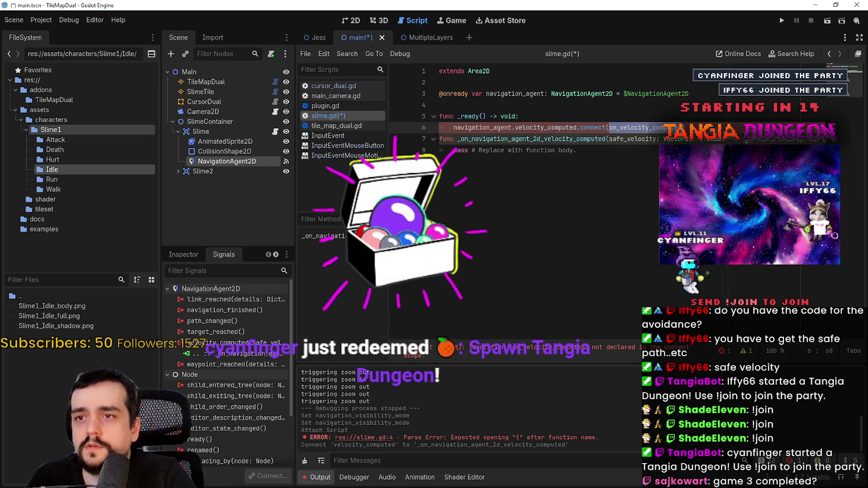
# Step: Replace the generated handler with a 'func on_velocity_computed() -> void:' stub containing pass
pyautogui.moveTo(734, 140); pyautogui.dragTo(576, 151)
pyautogui.press('BackSpace')
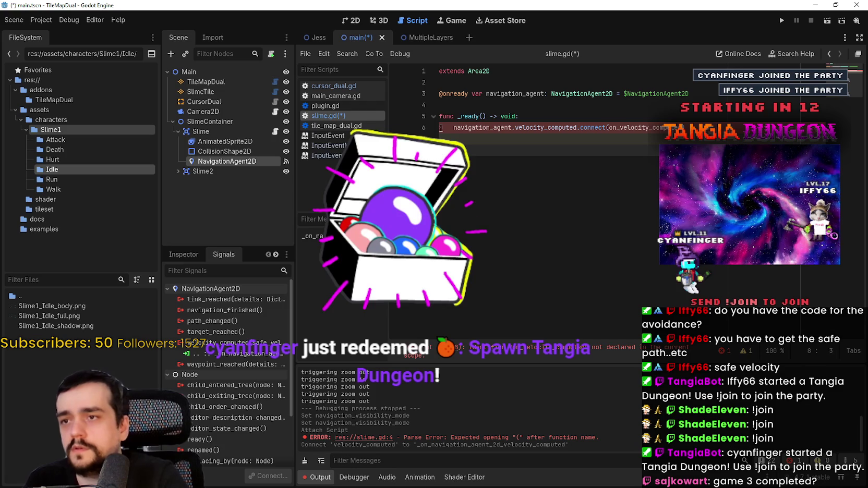
pyautogui.press('Return')
pyautogui.press('Return')
pyautogui.write('func on_velocity_computed(')
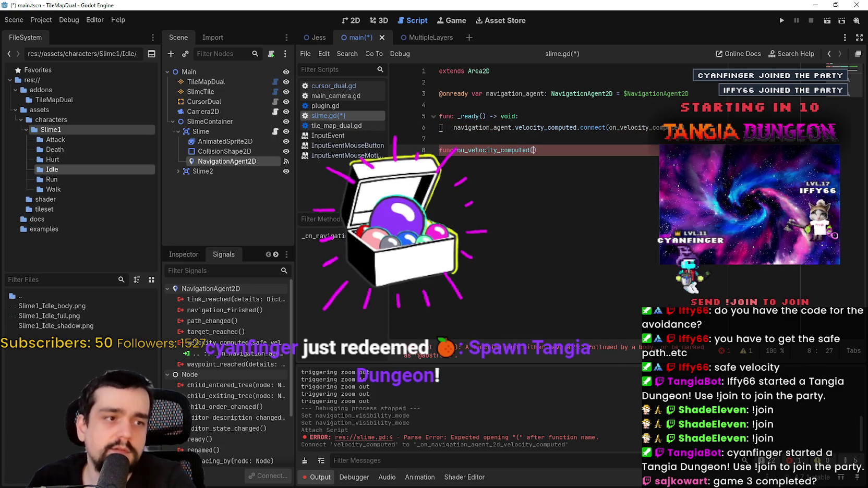
pyautogui.write(') -> ')
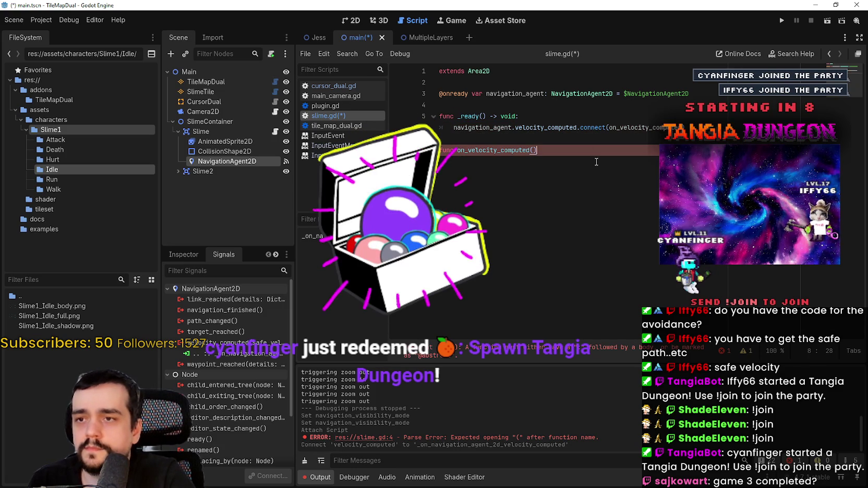
pyautogui.write('void:')
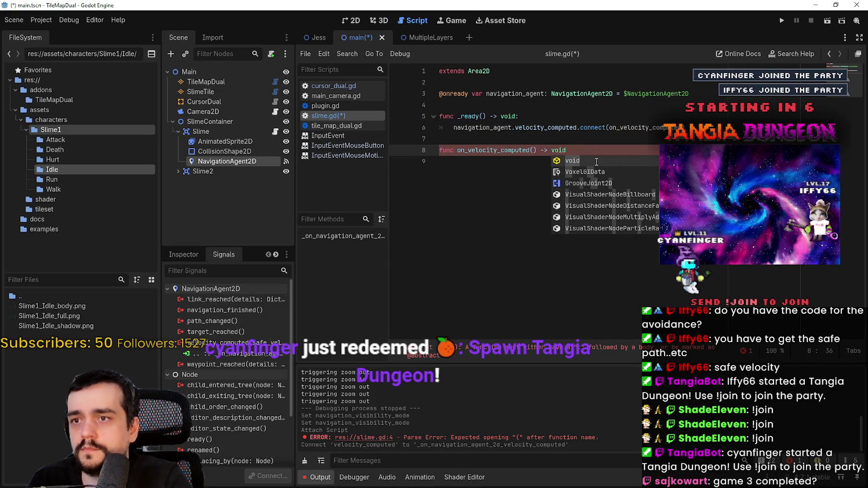
pyautogui.press('Return')
pyautogui.write('pass')
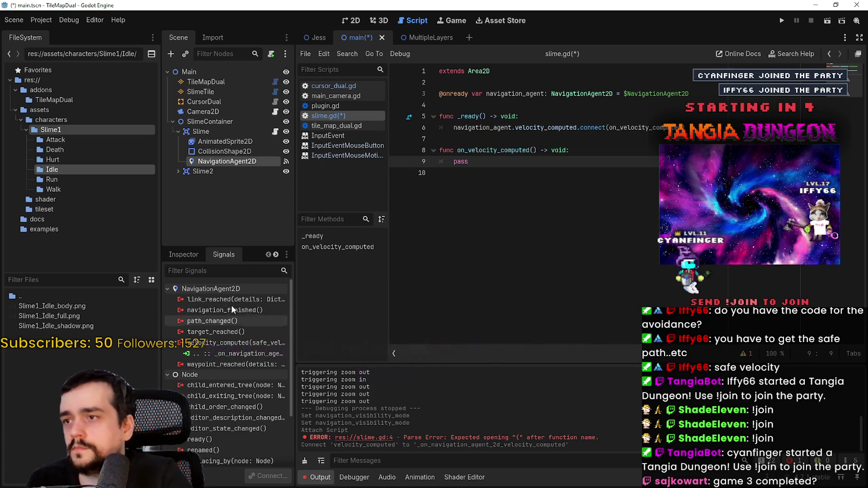
pyautogui.rightClick(225, 355)
# Step: Disconnect the editor-made velocity_computed signal connection
pyautogui.click(257, 386)
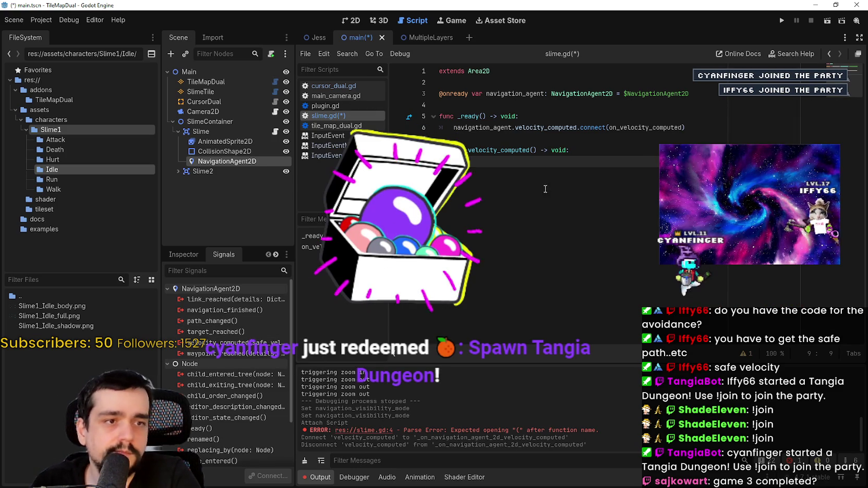
pyautogui.click(494, 189)
pyautogui.press('Return')
pyautogui.press('Return')
# Step: Write _physics_process returning if navigation_agent.is_navigation_finished(), then paste the avoidance branch
pyautogui.write('func ph')
pyautogui.press('Return')
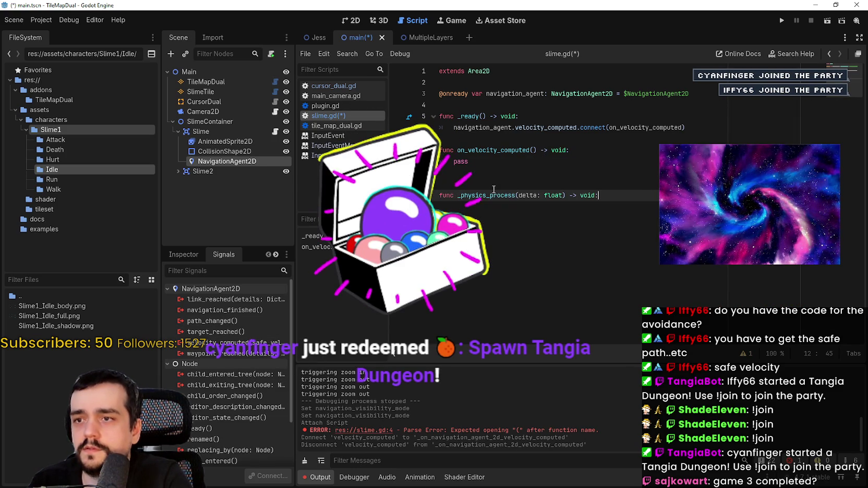
pyautogui.press('Return')
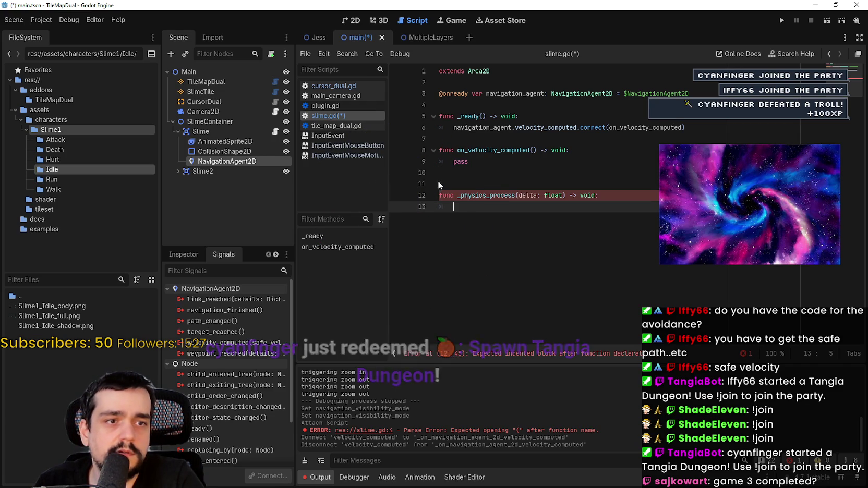
pyautogui.write('if n')
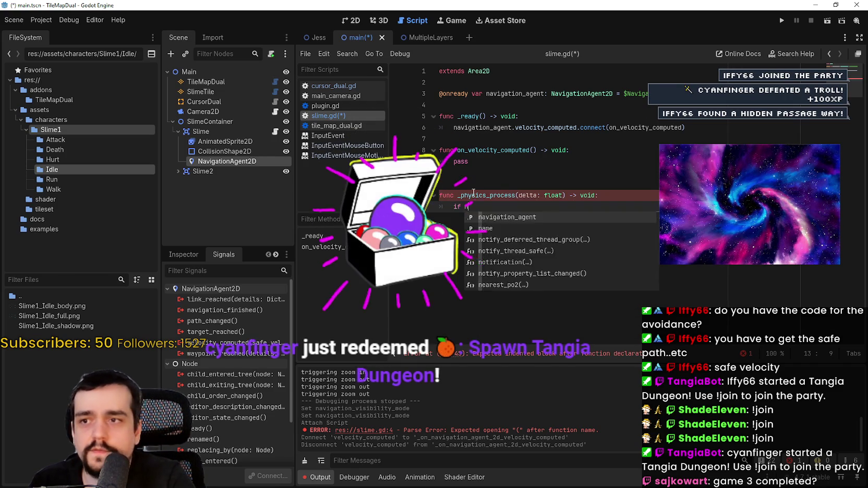
pyautogui.write('avgi')
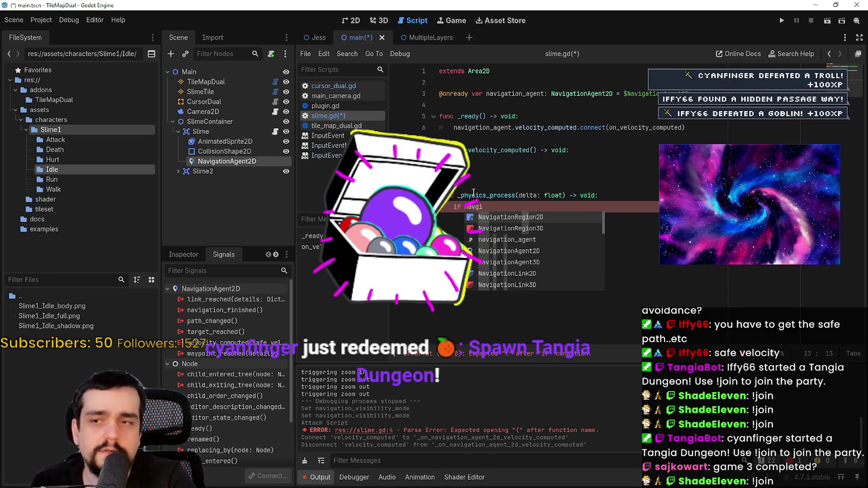
pyautogui.press('Down')
pyautogui.press('Down')
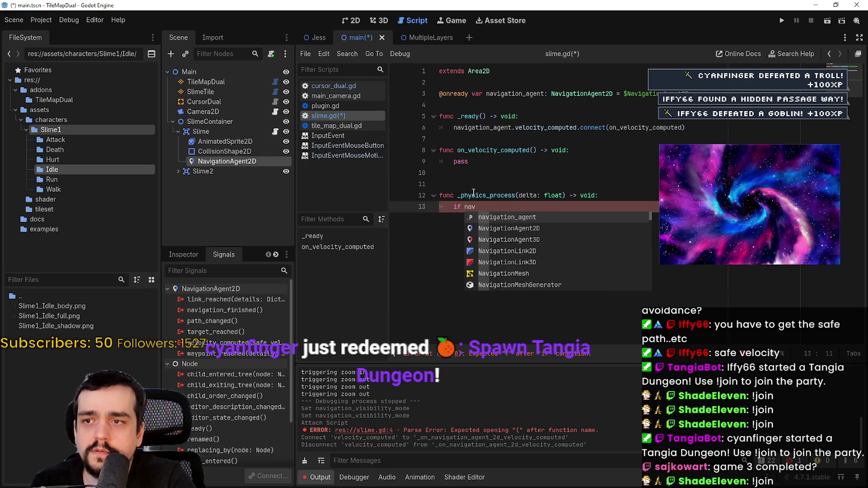
pyautogui.press('Return')
pyautogui.write('.fin')
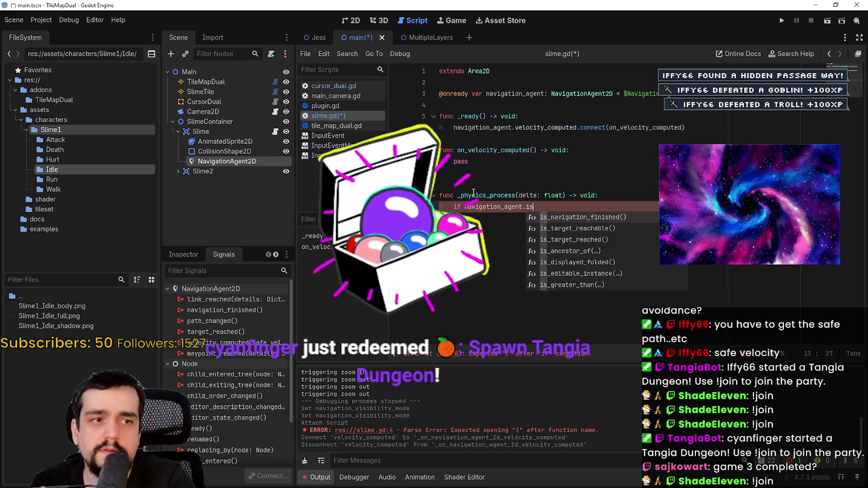
pyautogui.press('Return')
pyautogui.write(':')
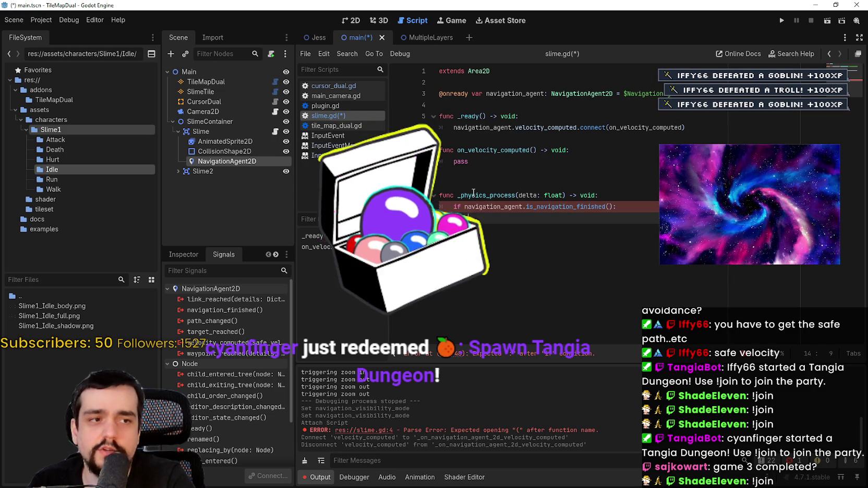
pyautogui.write('retur')
pyautogui.press('Return')
pyautogui.write('return')
pyautogui.press('Return')
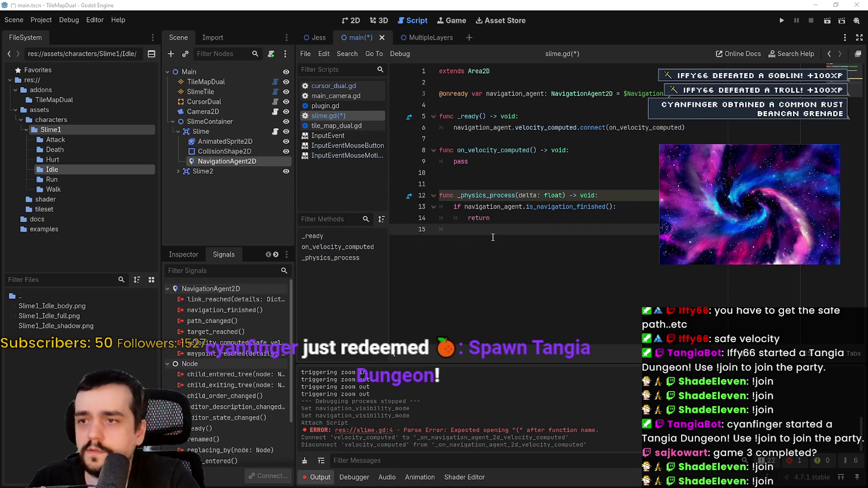
pyautogui.hotkey('ctrl', 'v')
# Step: Save slime.gd and rename the handler to _on_velocity_computed
pyautogui.hotkey('ctrl', 's')
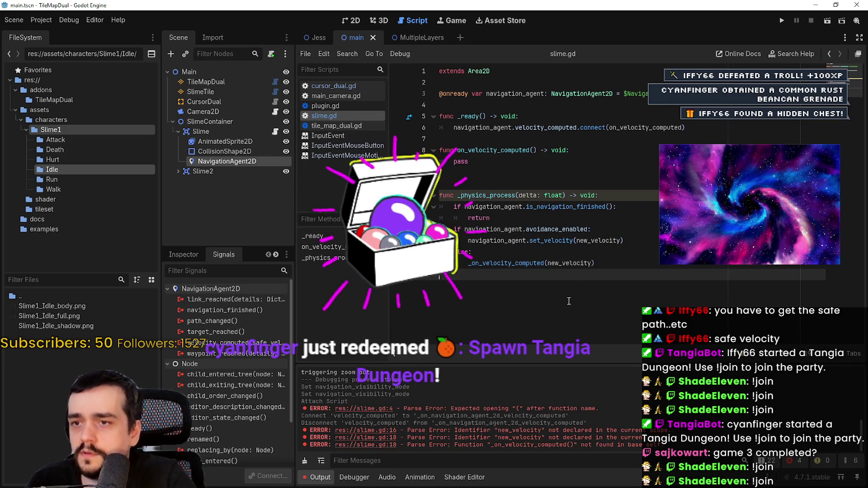
pyautogui.doubleClick(568, 263)
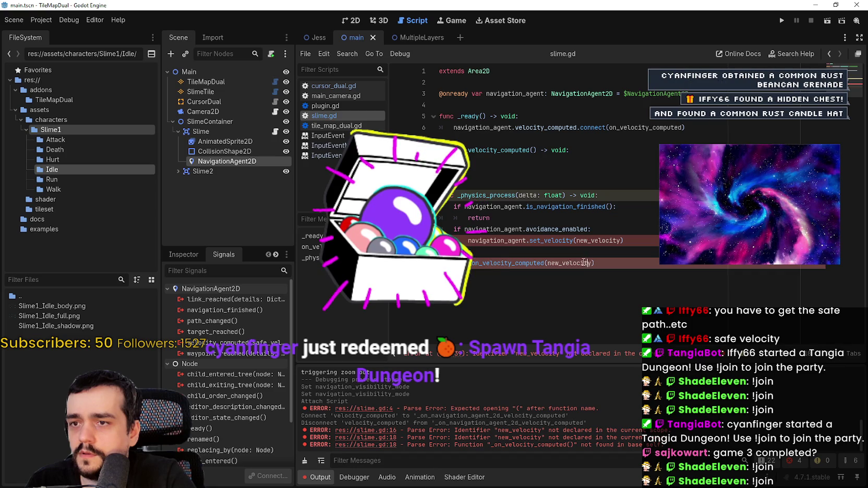
pyautogui.doubleClick(528, 264)
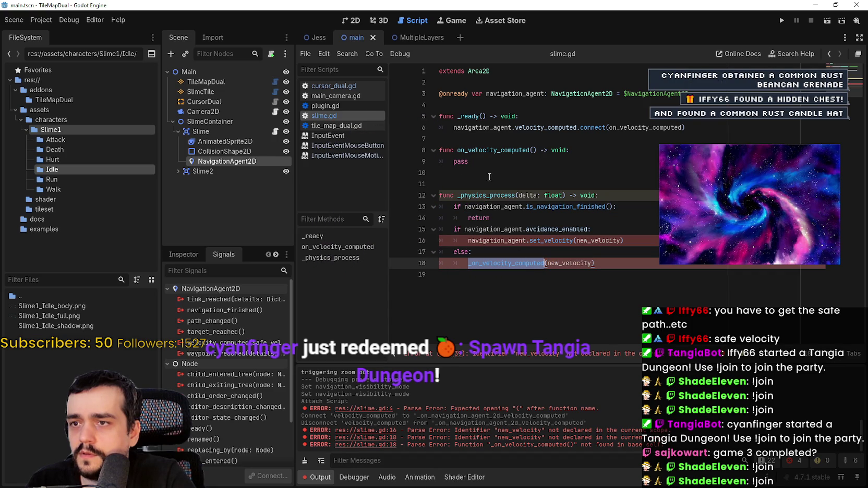
pyautogui.doubleClick(493, 150)
pyautogui.click(507, 278)
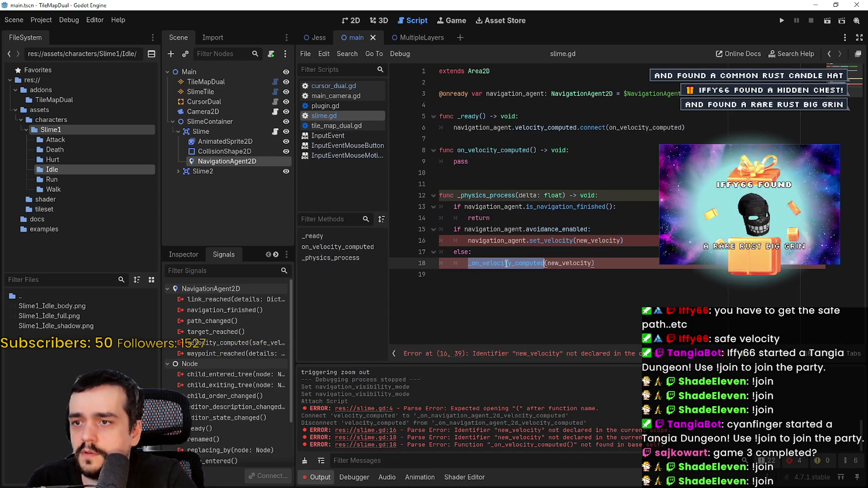
pyautogui.click(459, 151)
pyautogui.write('_on_')
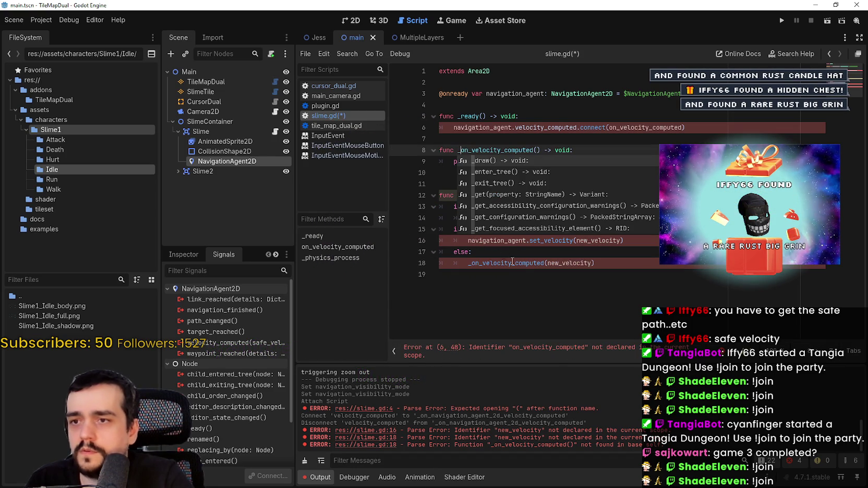
pyautogui.click(528, 263)
pyautogui.click(537, 150)
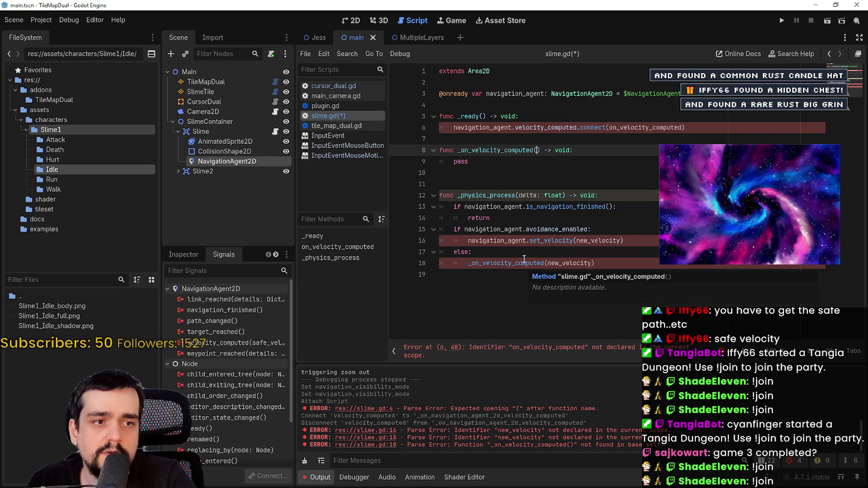
pyautogui.doubleClick(578, 240)
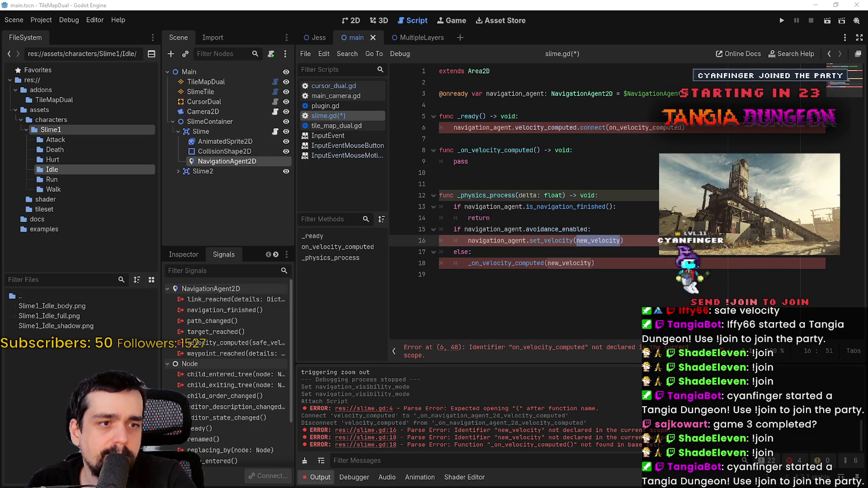
# Step: Replace pass with a global_position move_toward update and type safe_velocity as Vector2
pyautogui.click(545, 157)
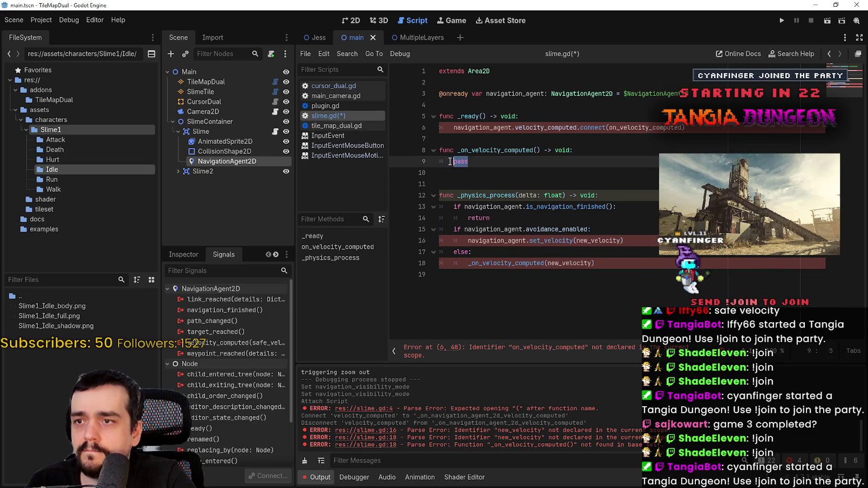
pyautogui.hotkey('ctrl', 'v')
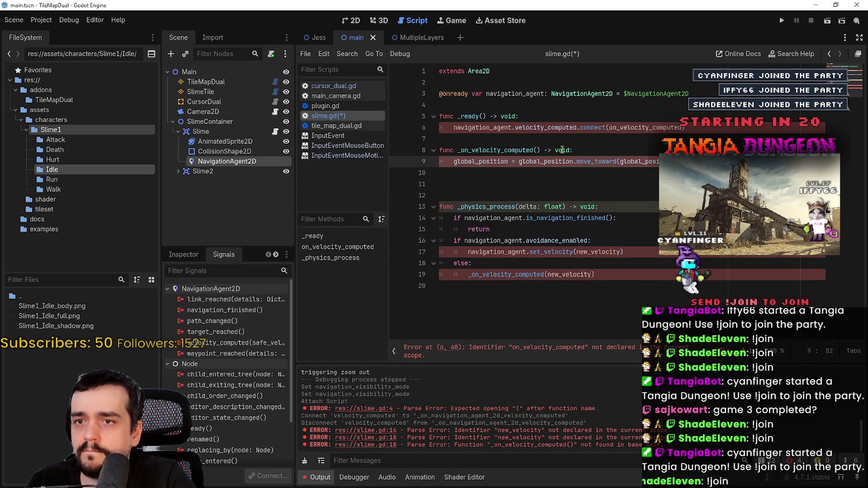
pyautogui.click(538, 150)
pyautogui.write('safe_velocity')
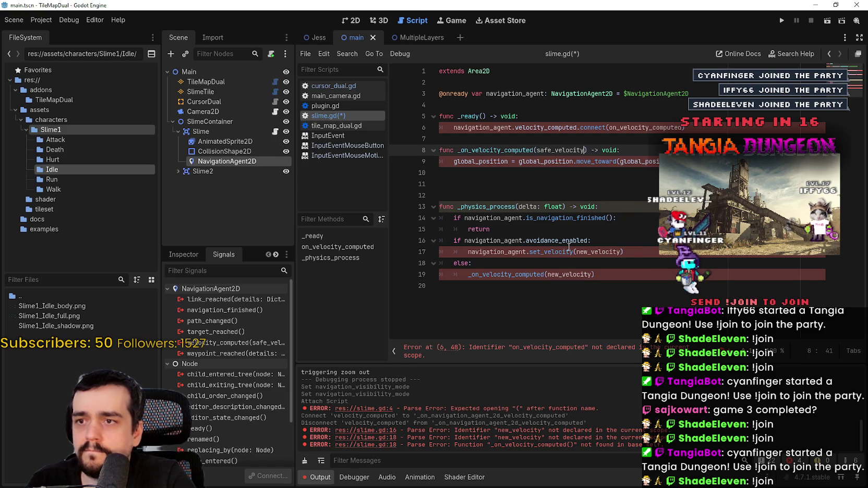
pyautogui.click(599, 171)
pyautogui.click(589, 150)
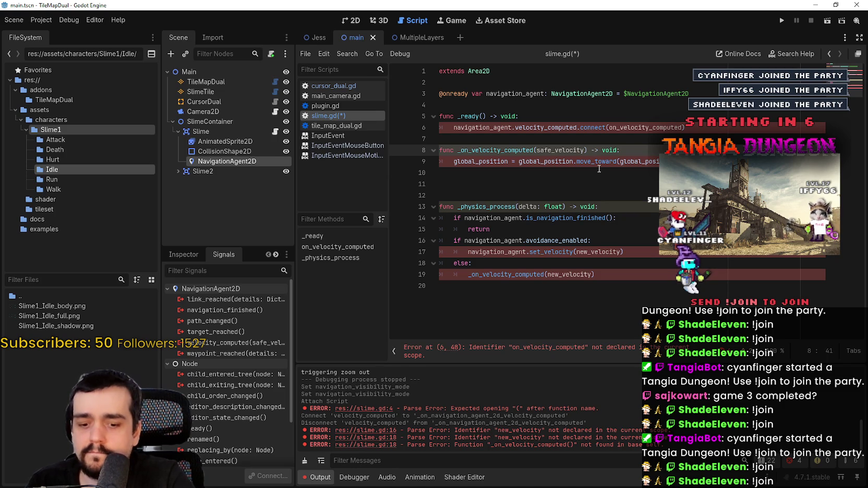
pyautogui.write(': V')
pyautogui.press('BackSpace')
pyautogui.write('ector')
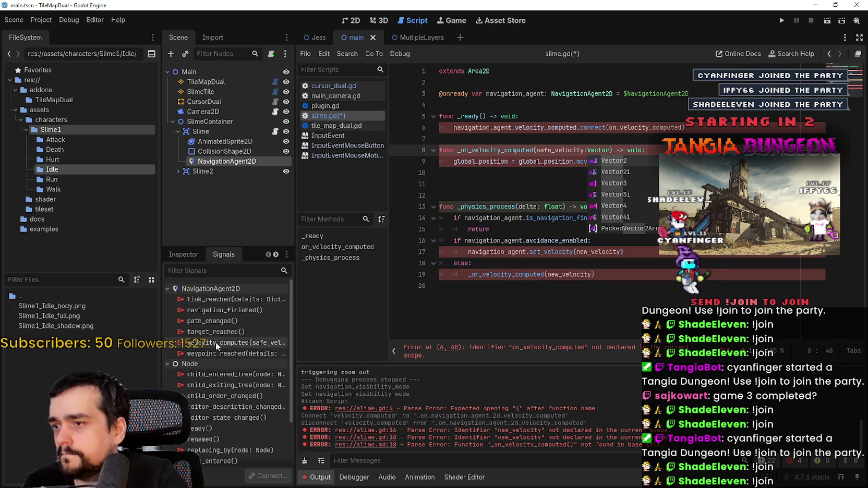
pyautogui.press('Return')
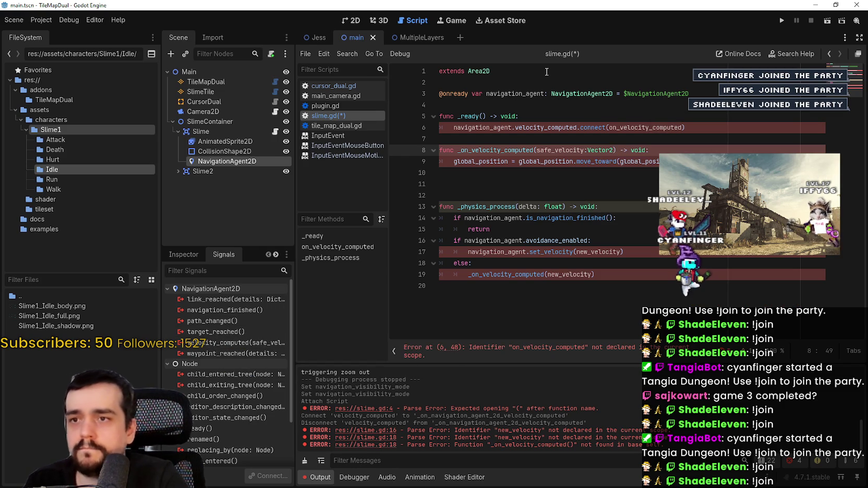
# Step: Point the connect call at _on_velocity_computed and remove the blank lines before _physics_process
pyautogui.click(555, 176)
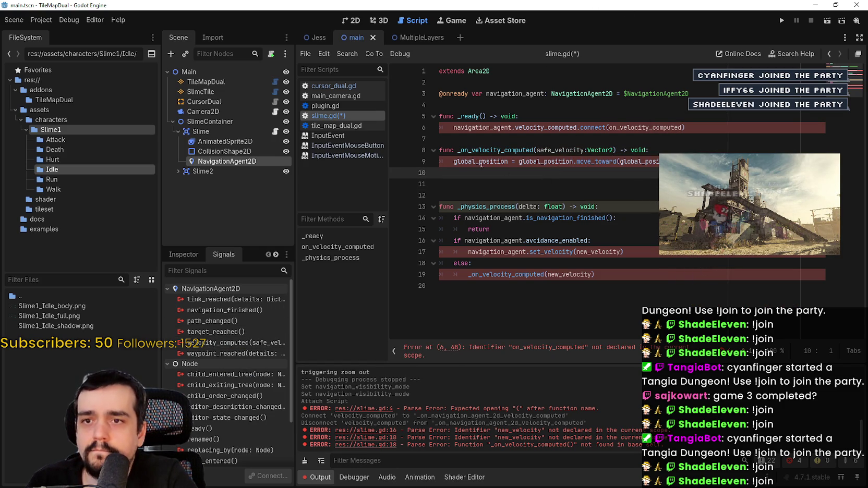
pyautogui.click(453, 161)
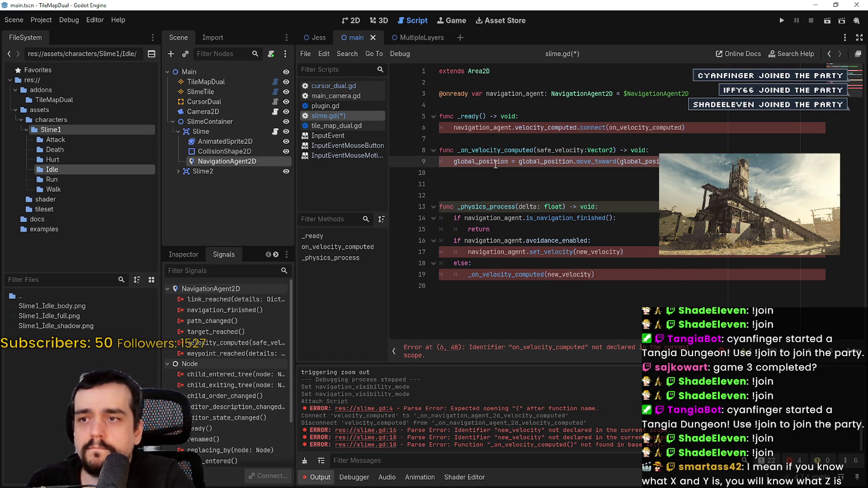
pyautogui.hotkey('ctrl', 's')
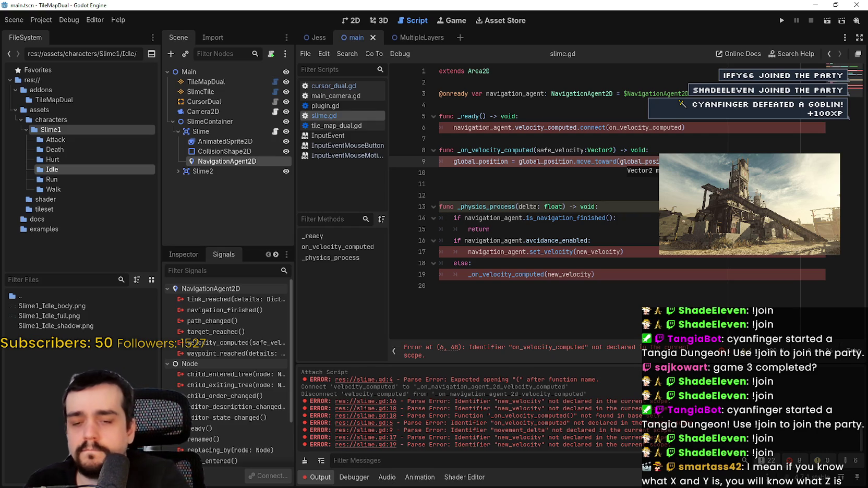
pyautogui.write(')')
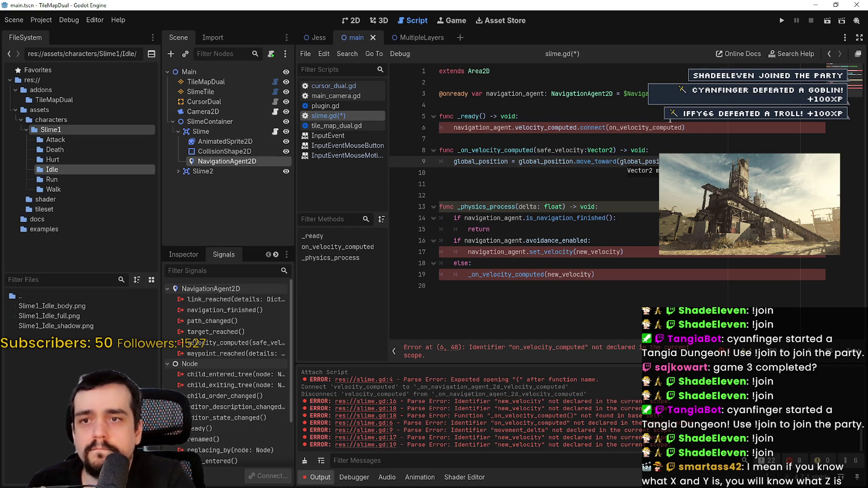
pyautogui.click(558, 197)
pyautogui.hotkey('ctrl', 'z')
pyautogui.hotkey('ctrl', 'z')
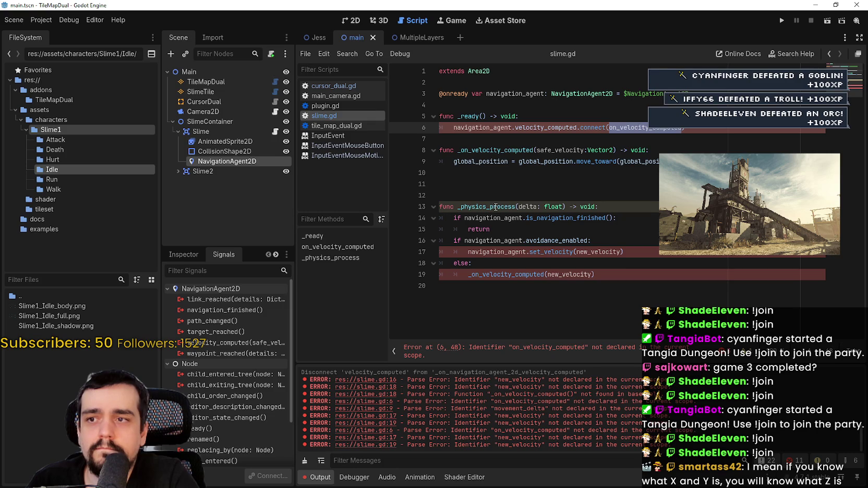
pyautogui.hotkey('ctrl', 'z')
pyautogui.hotkey('ctrl', 'z')
pyautogui.click(555, 178)
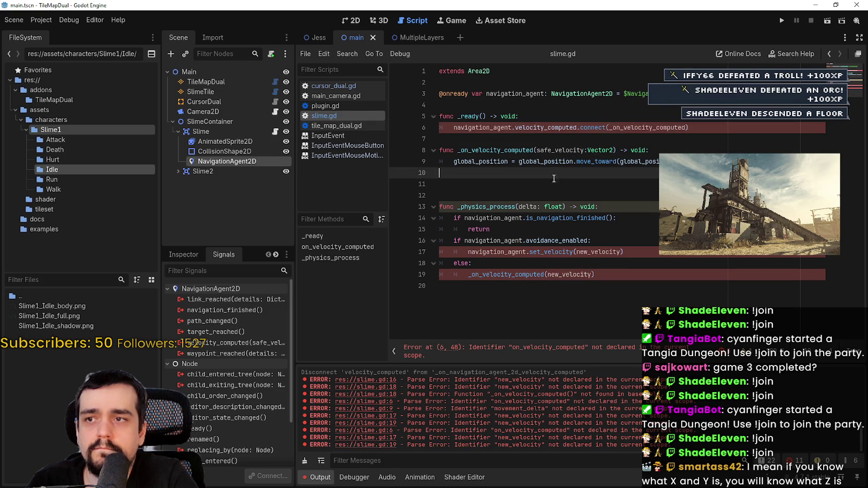
pyautogui.press('Delete')
pyautogui.press('Delete')
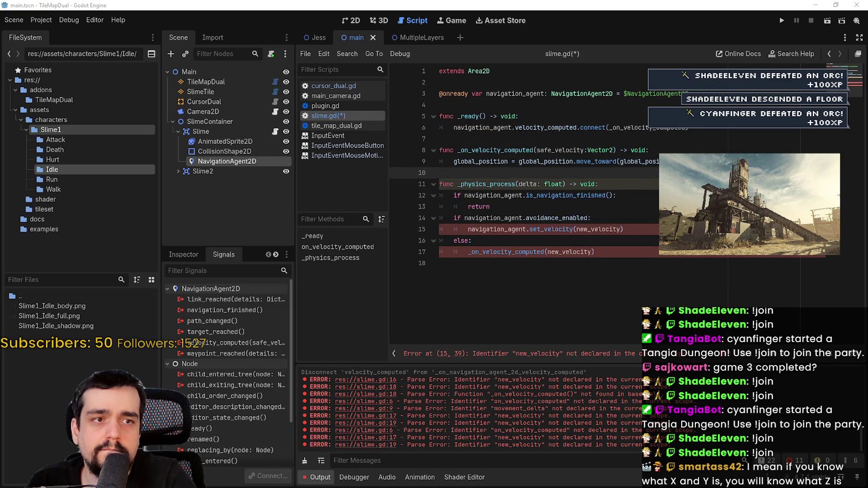
# Step: Replace the lines after the return with the pasted velocity calculation code and save
pyautogui.moveTo(596, 252); pyautogui.dragTo(400, 212)
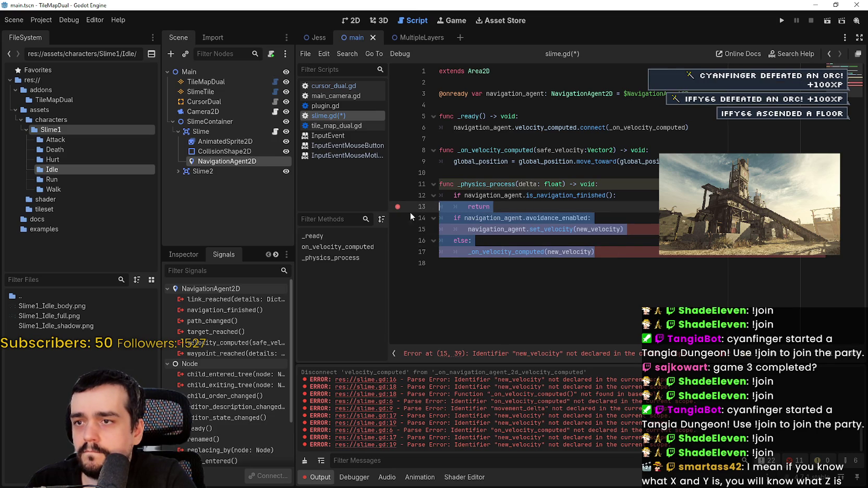
pyautogui.hotkey('ctrl', 'z')
pyautogui.hotkey('ctrl', 'z')
pyautogui.hotkey('ctrl', 'z')
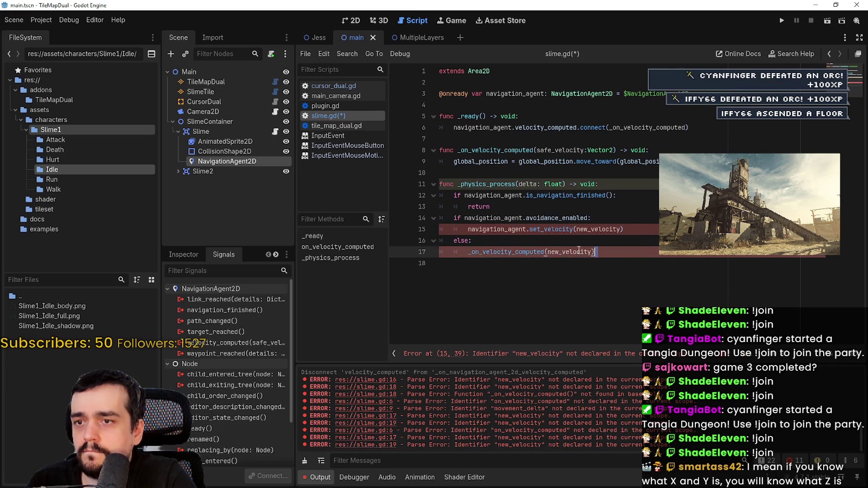
pyautogui.press('Up')
pyautogui.press('Up')
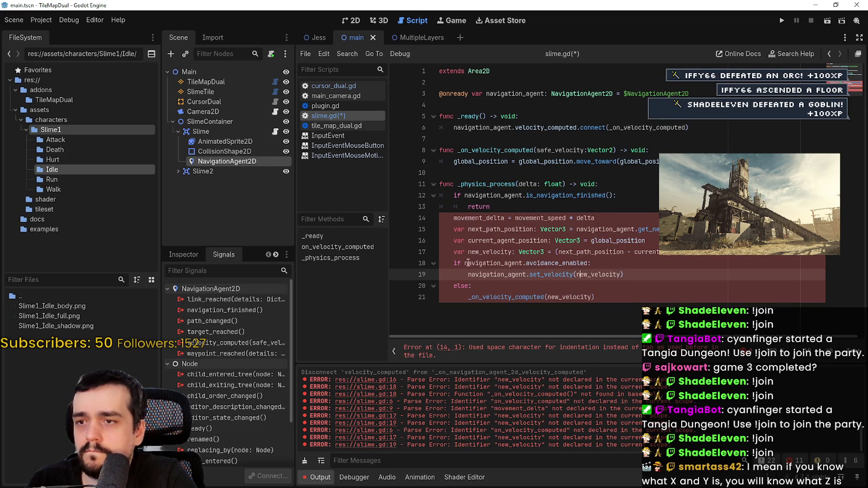
pyautogui.hotkey('ctrl', 's')
# Step: Change next_path_position's type from Vector3 to Vector2
pyautogui.doubleClick(512, 209)
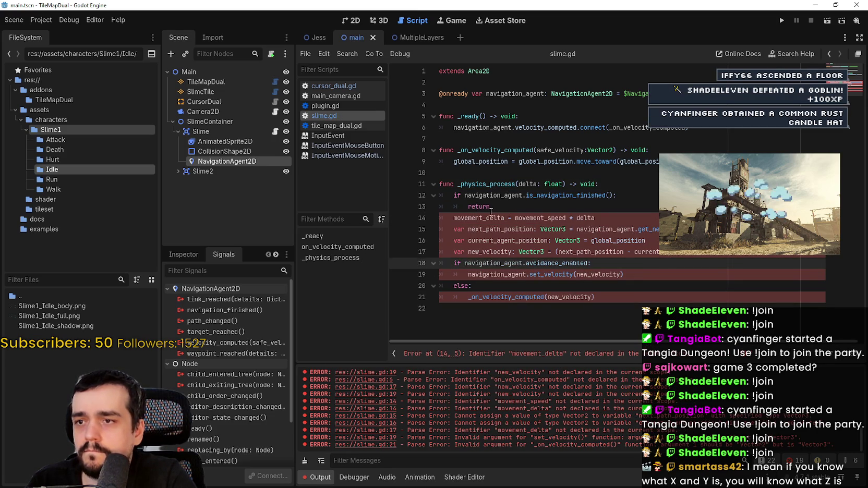
pyautogui.doubleClick(554, 218)
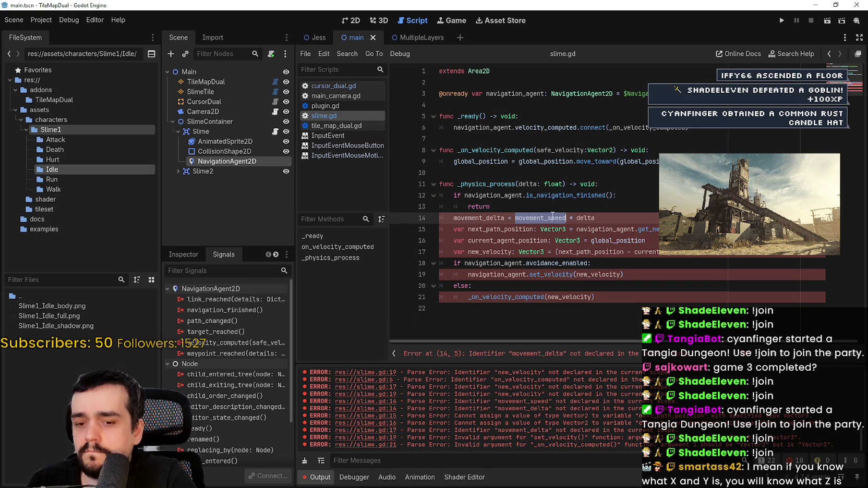
pyautogui.write('10')
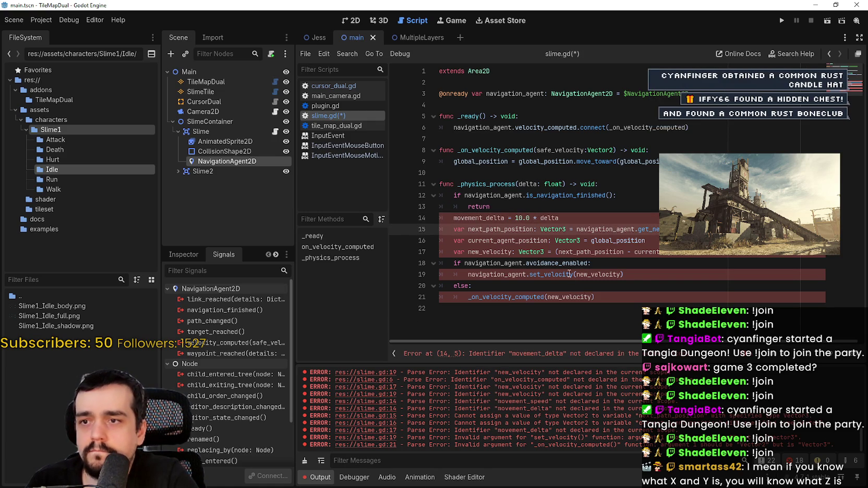
pyautogui.doubleClick(501, 229)
pyautogui.doubleClick(564, 230)
pyautogui.write('Vector2')
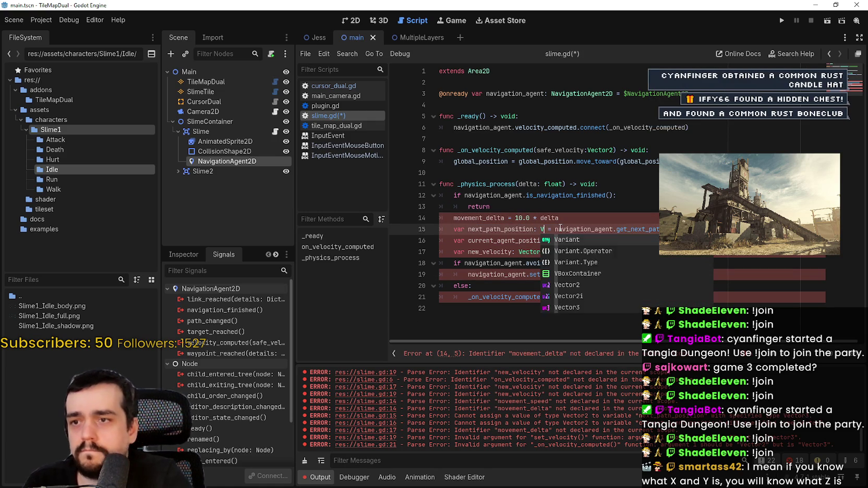
pyautogui.click(573, 224)
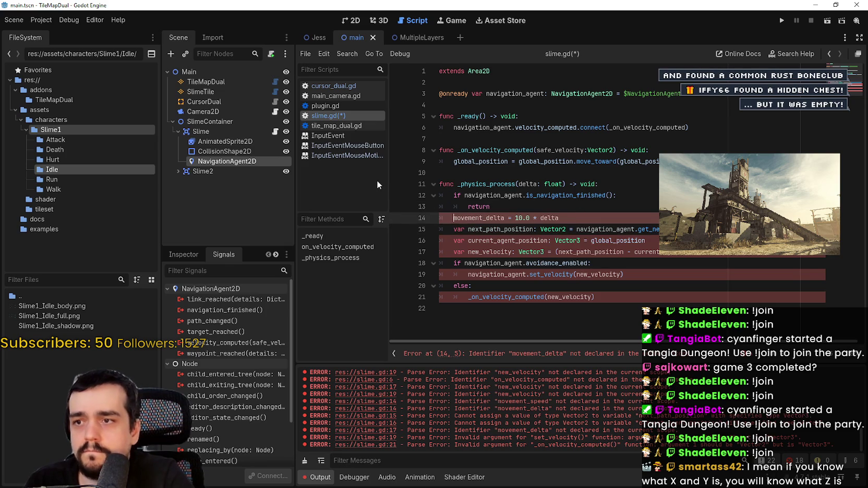
pyautogui.click(512, 241)
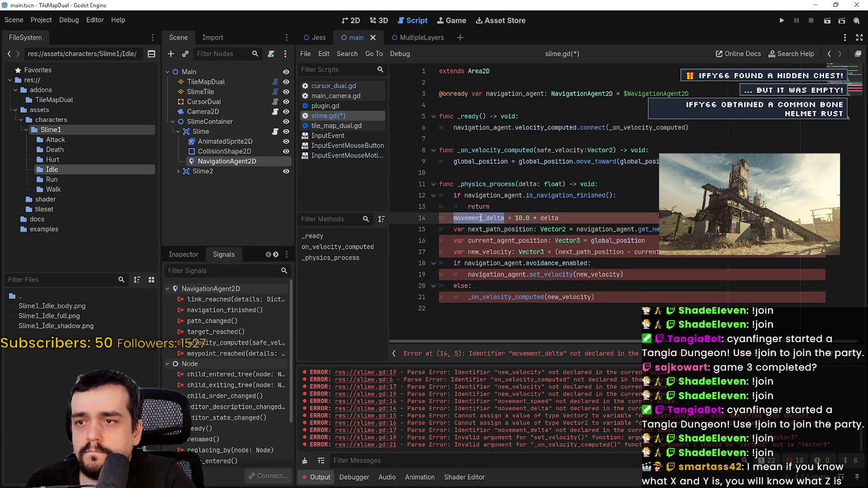
pyautogui.hotkey('ctrl', 'z')
pyautogui.hotkey('ctrl', 'z')
pyautogui.hotkey('ctrl', 'z')
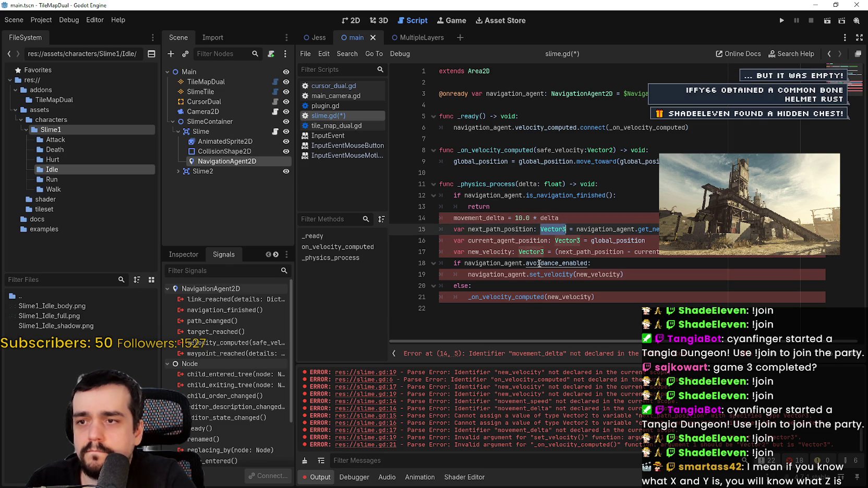
pyautogui.doubleClick(553, 230)
pyautogui.write('Vector')
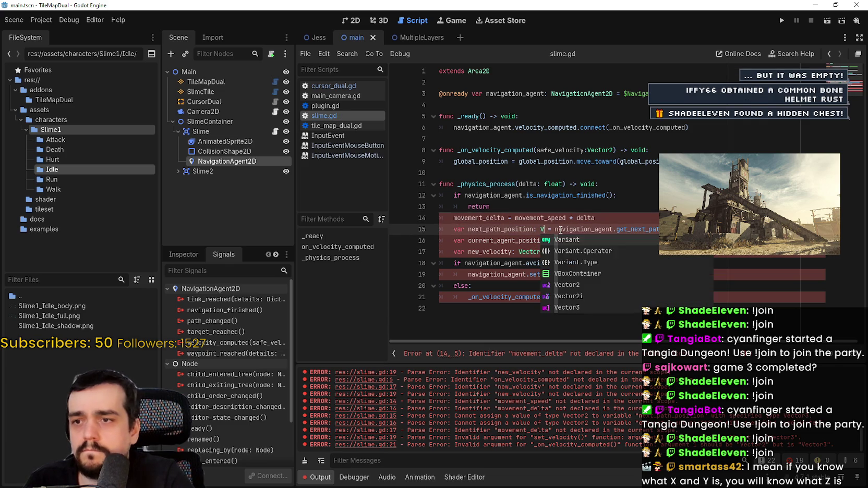
pyautogui.press('Return')
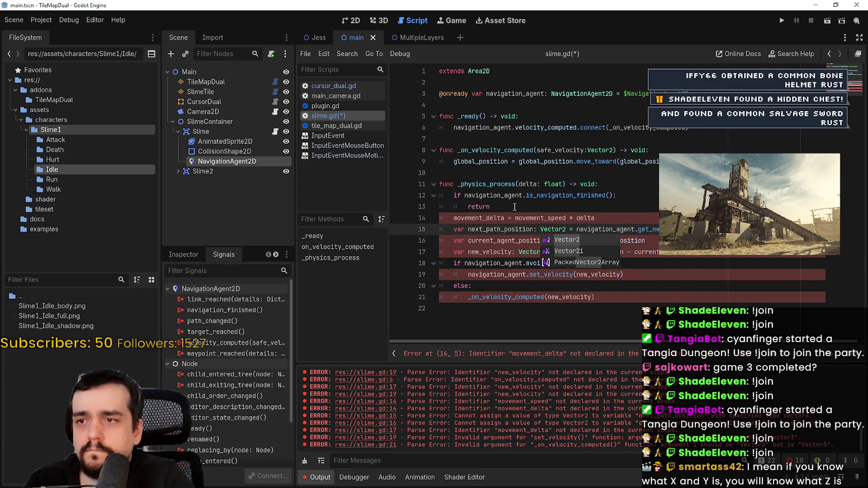
# Step: Open a new line under the navigation_agent declaration for more variables
pyautogui.click(501, 207)
pyautogui.click(458, 105)
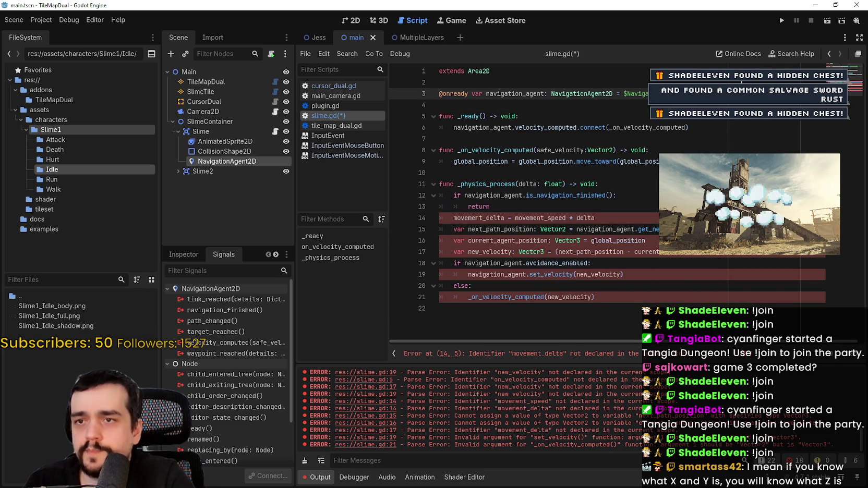
pyautogui.press('Return')
pyautogui.press('Return')
pyautogui.write('var move')
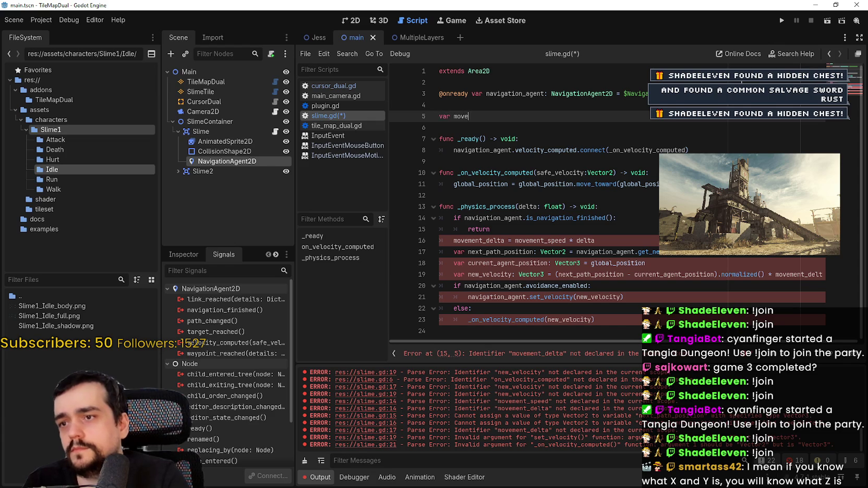
# Step: Declare movement_speed as a float set to 10.0 below the navigation_agent line
pyautogui.write('ment_speed')
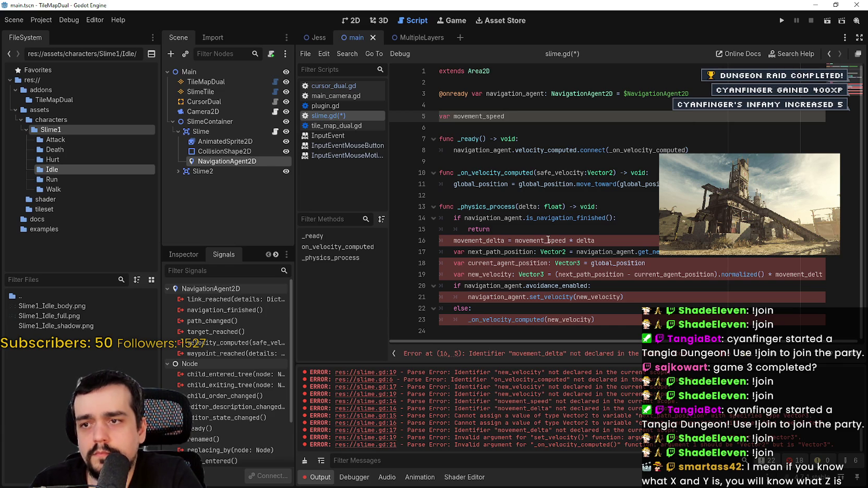
pyautogui.click(540, 117)
pyautogui.write(': float = 1.')
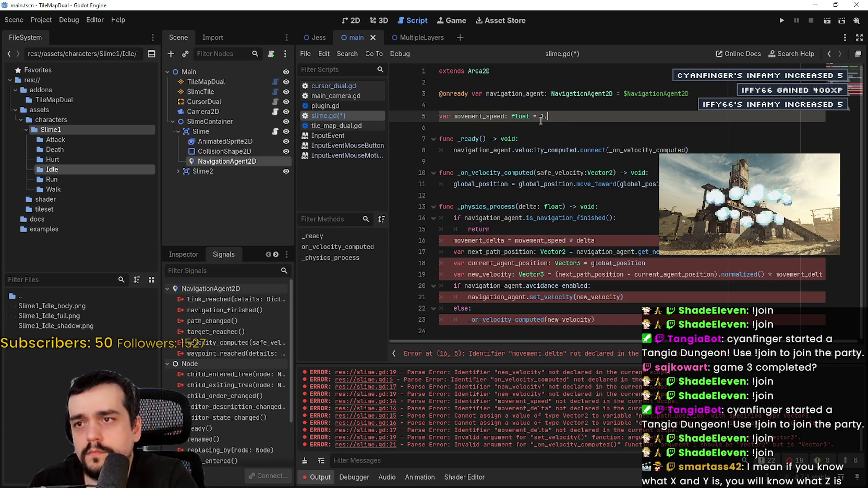
pyautogui.write(' 2')
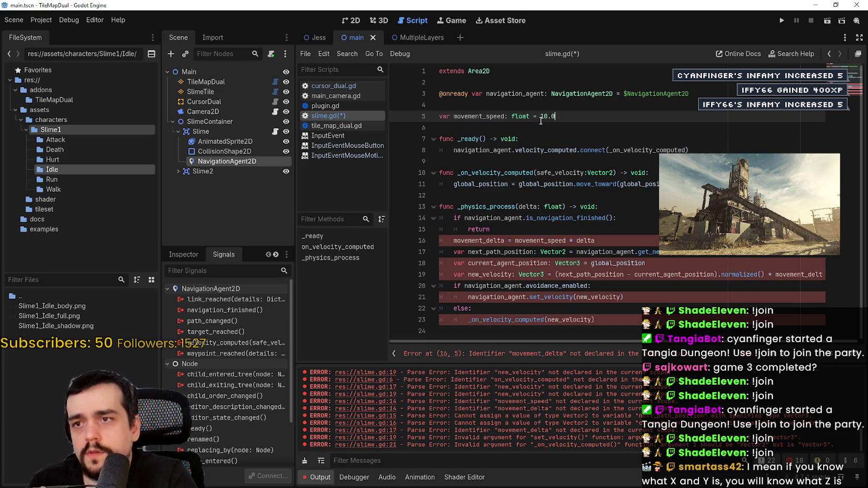
pyautogui.press('Return')
# Step: Add the movement_delta float declaration set to 10.0 and select it in the move_toward call
pyautogui.write('var m')
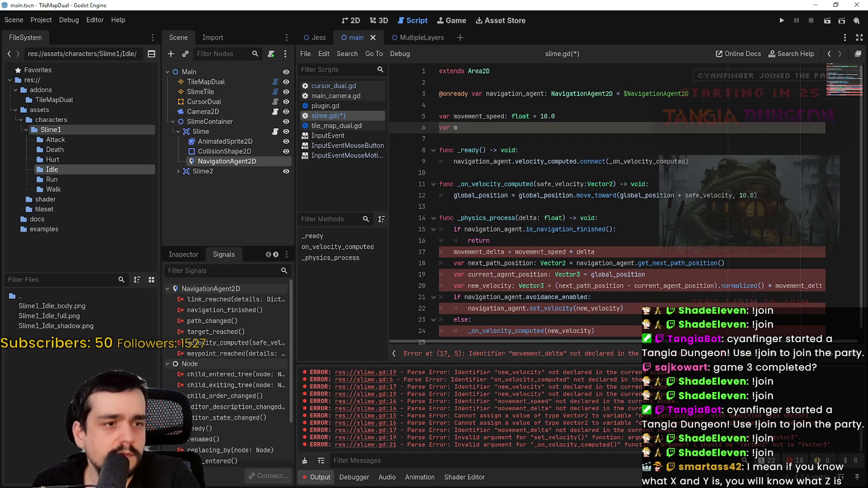
pyautogui.click(531, 187)
pyautogui.click(543, 150)
pyautogui.click(580, 123)
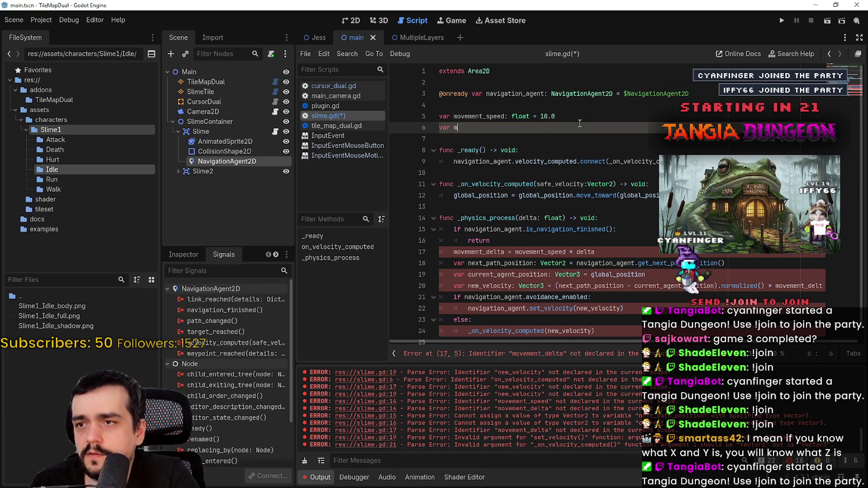
pyautogui.write('vement_delta: float = 10.0')
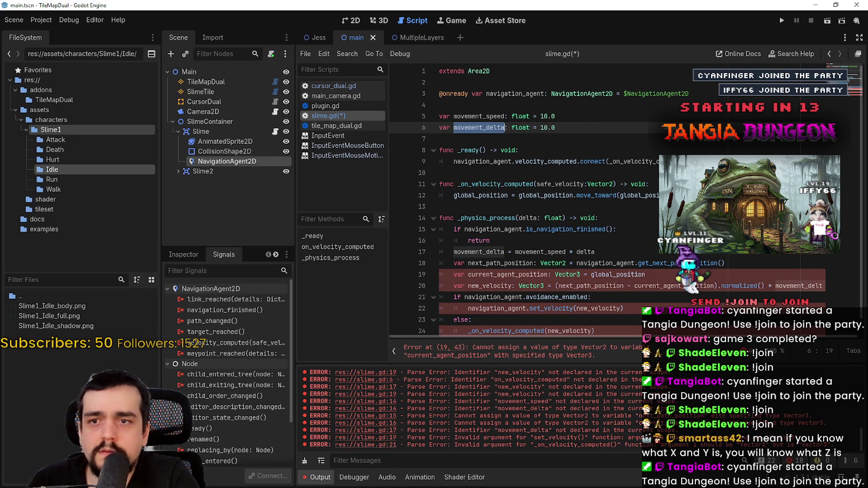
pyautogui.click(751, 195)
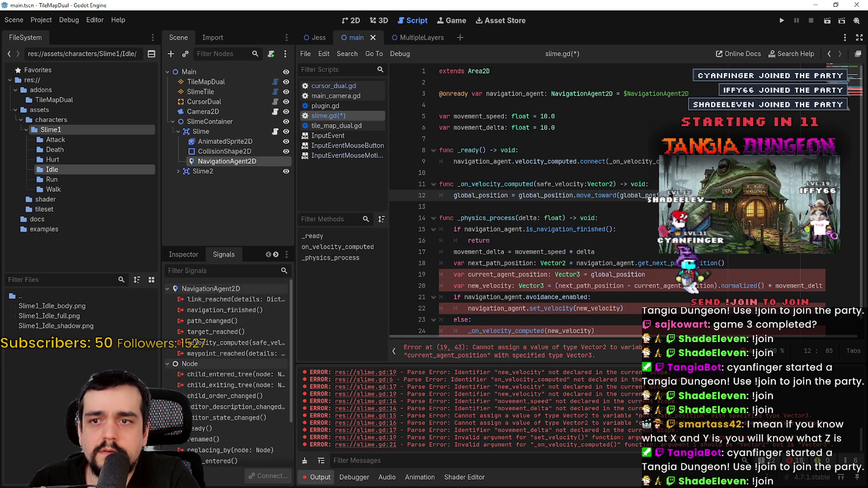
pyautogui.doubleClick(772, 195)
pyautogui.click(763, 195)
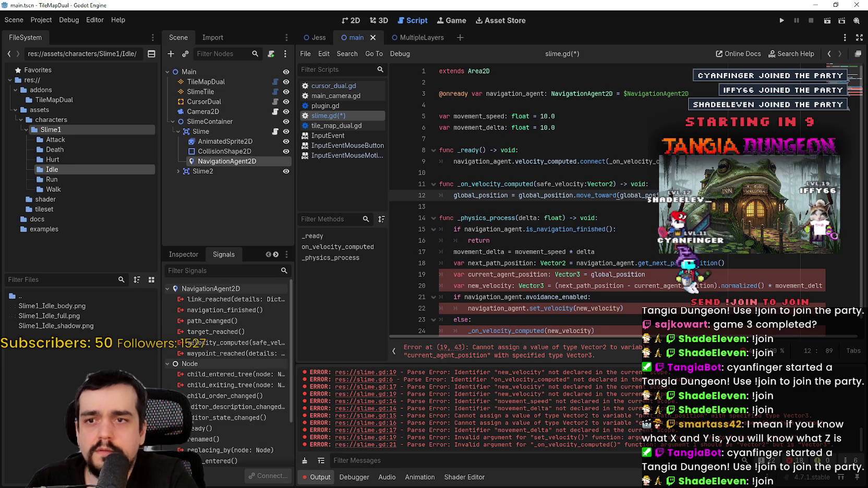
# Step: Remove the stray move_toward character and retype current_agent_position and new_velocity as Vector2
pyautogui.press('BackSpace')
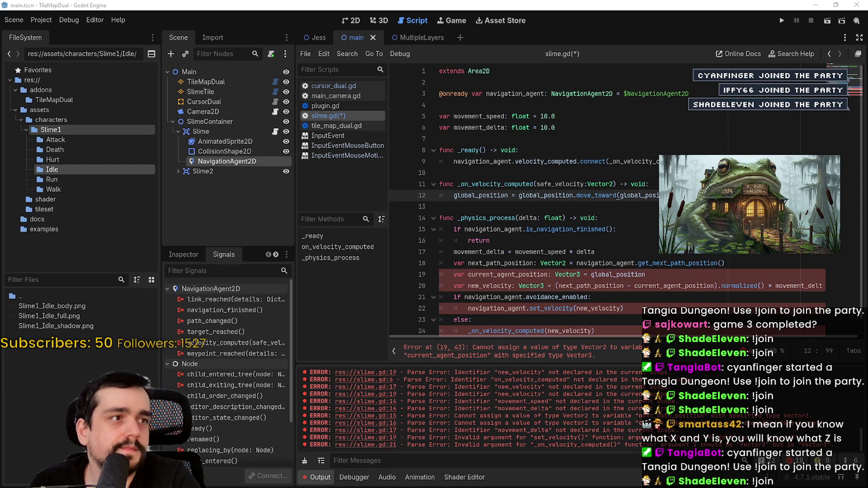
pyautogui.click(608, 229)
pyautogui.scroll(-1, 608, 212)
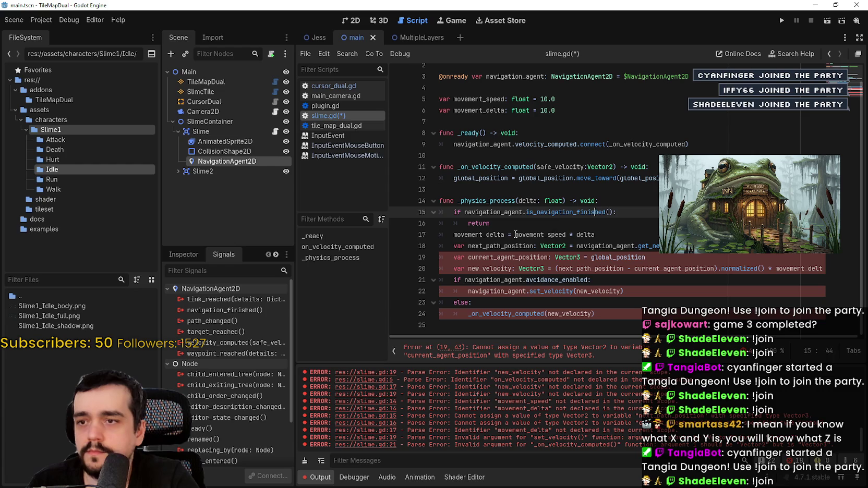
pyautogui.doubleClick(489, 257)
pyautogui.doubleClick(566, 257)
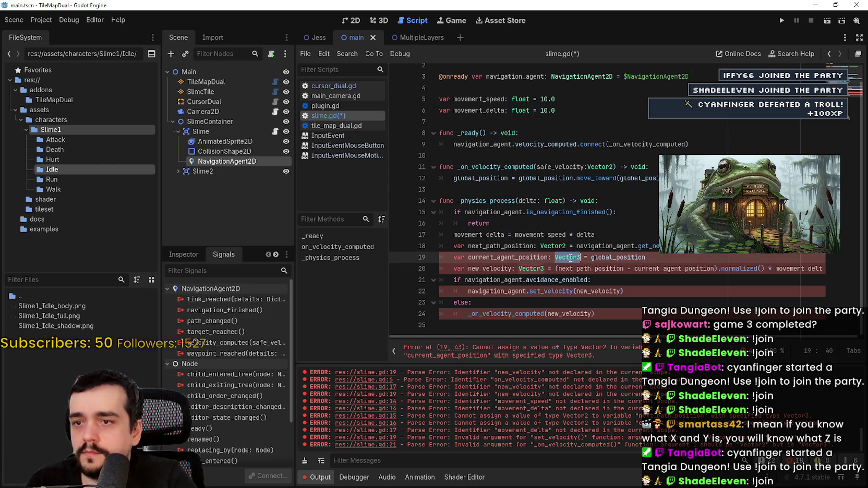
pyautogui.write('Vector2')
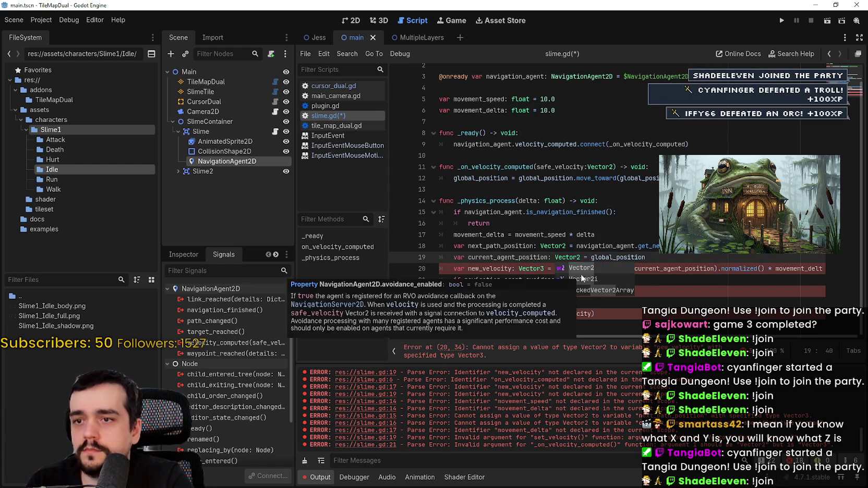
pyautogui.click(536, 269)
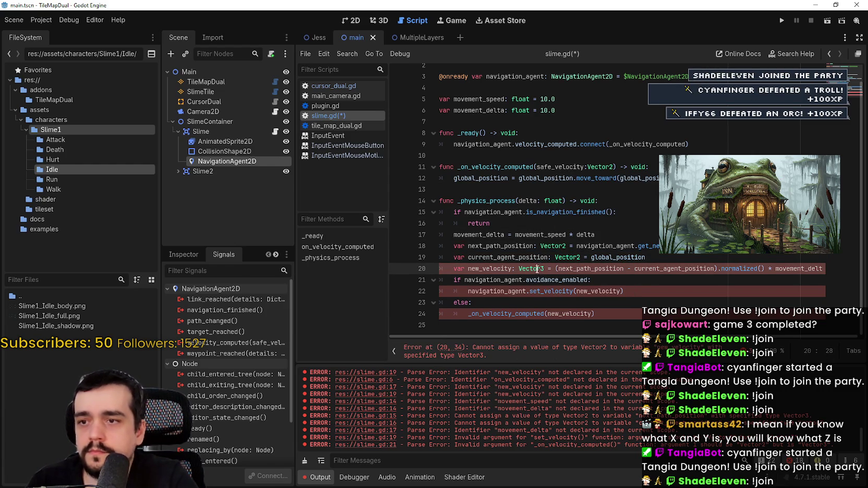
pyautogui.doubleClick(531, 268)
pyautogui.write('Vector2')
# Step: Save slime.gd with the Vector2 type fixes and check the script's end
pyautogui.click(559, 241)
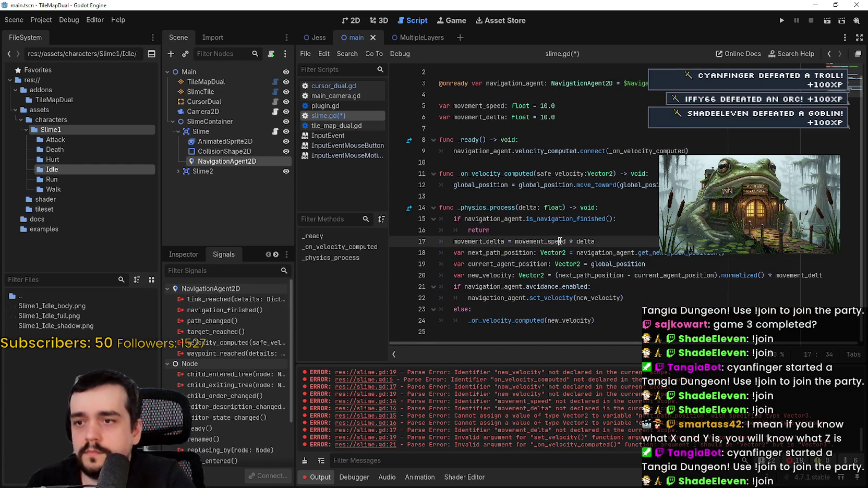
pyautogui.click(704, 275)
pyautogui.hscroll(1, 695, 344)
pyautogui.hscroll(-1, 746, 343)
pyautogui.hotkey('ctrl', 's')
pyautogui.click(581, 191)
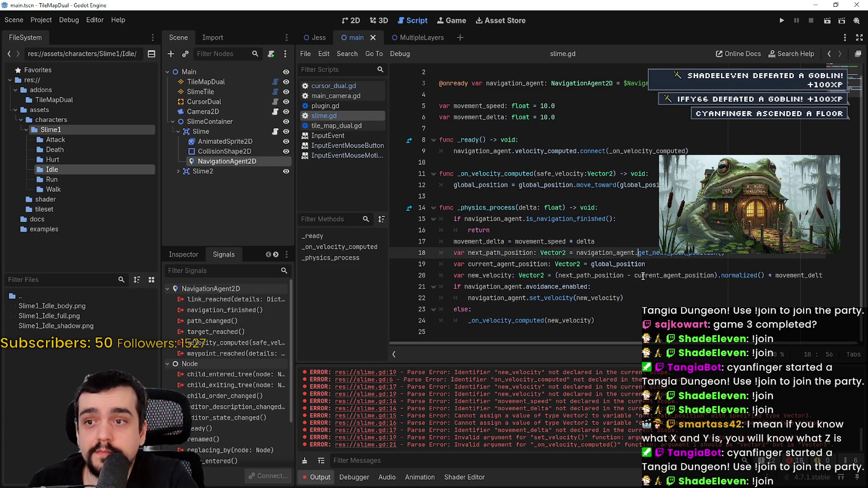
pyautogui.click(623, 315)
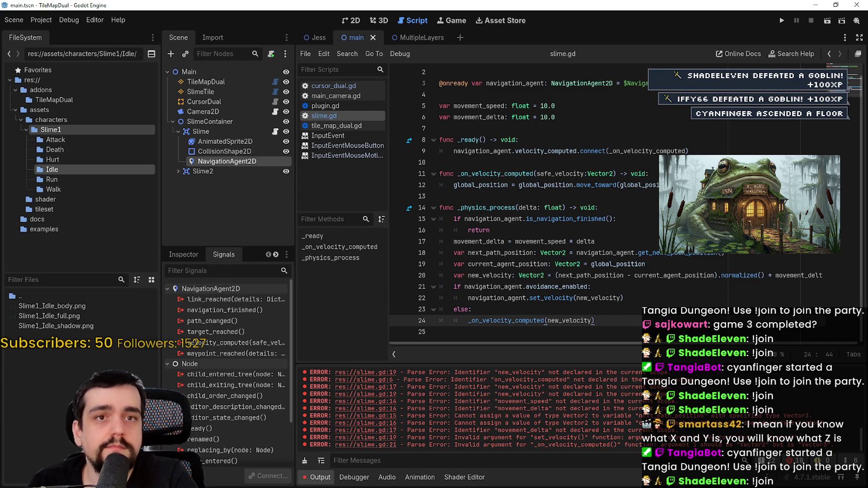
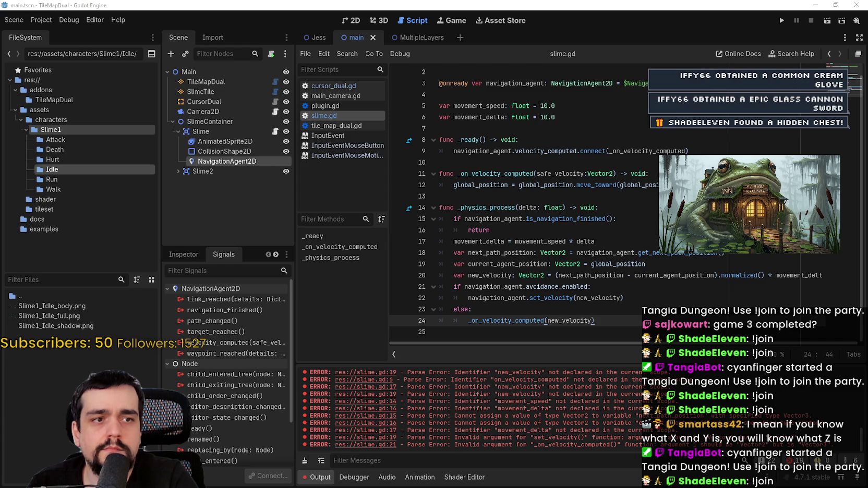
# Step: Remove the '= 10.0' default from the movement_delta declaration in slime.gd
pyautogui.scroll(1, 564, 123)
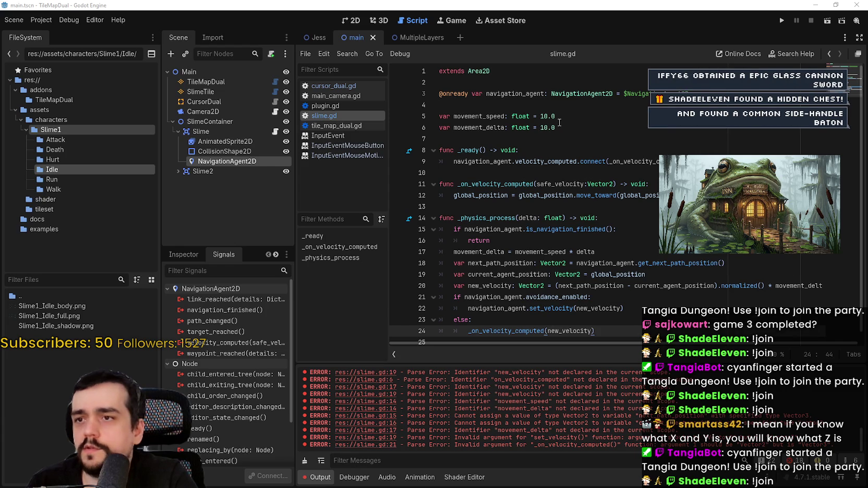
pyautogui.click(755, 141)
pyautogui.moveTo(554, 127); pyautogui.dragTo(530, 127)
pyautogui.press('BackSpace')
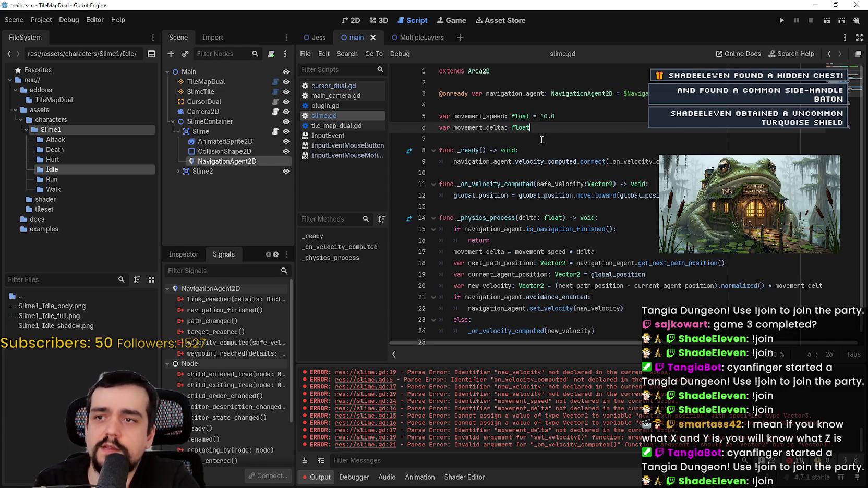
pyautogui.press('Down')
pyautogui.scroll(-1, 548, 133)
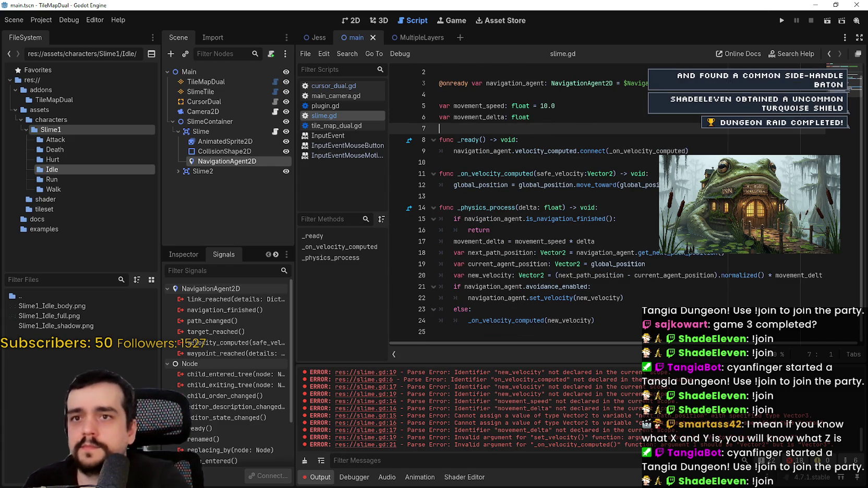
# Step: Run the project, test zooming in the game, then stop it
pyautogui.click(781, 20)
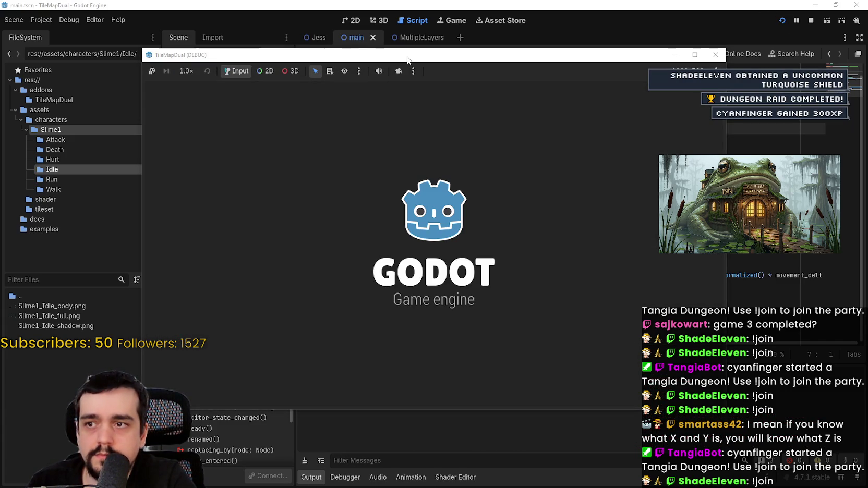
pyautogui.scroll(-3, 396, 157)
pyautogui.scroll(2, 392, 171)
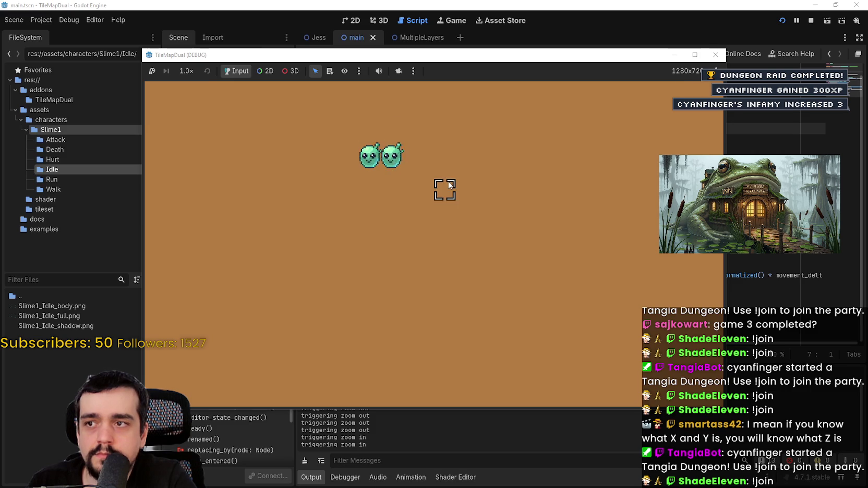
pyautogui.scroll(-3, 446, 185)
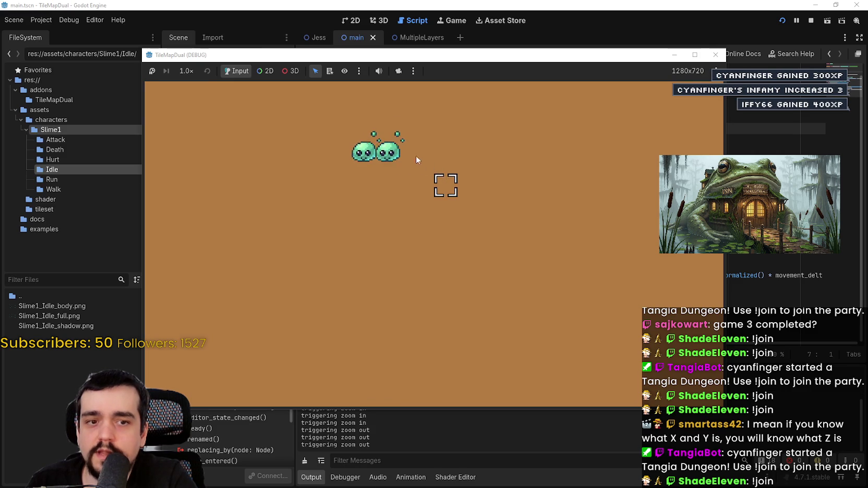
pyautogui.scroll(3, 402, 152)
pyautogui.click(811, 21)
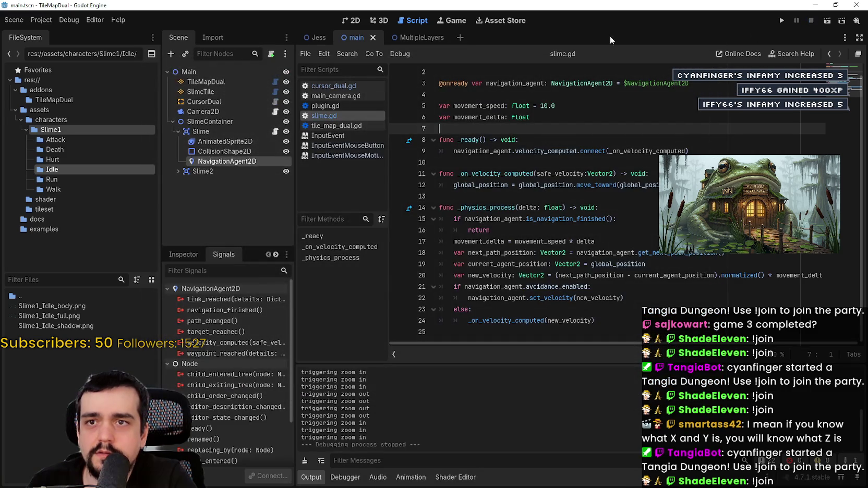
# Step: In the 2D view, collapse the Slime node and move it up-left on the canvas
pyautogui.click(350, 21)
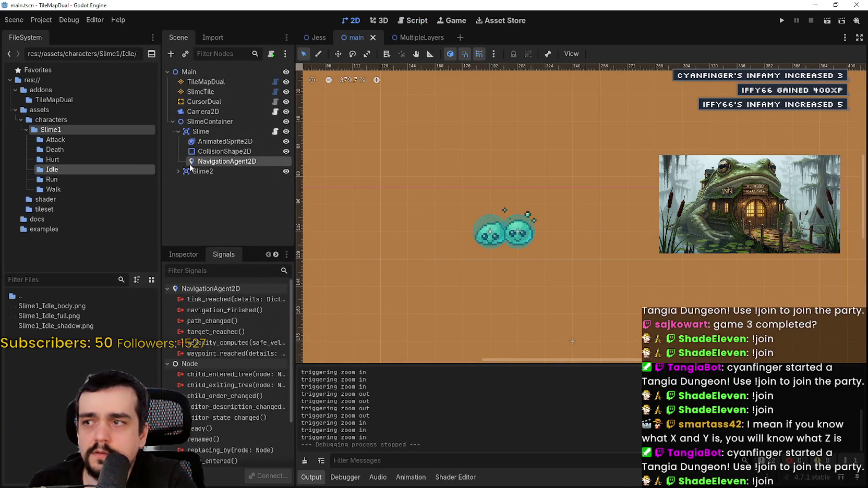
pyautogui.click(201, 131)
pyautogui.scroll(3, 526, 239)
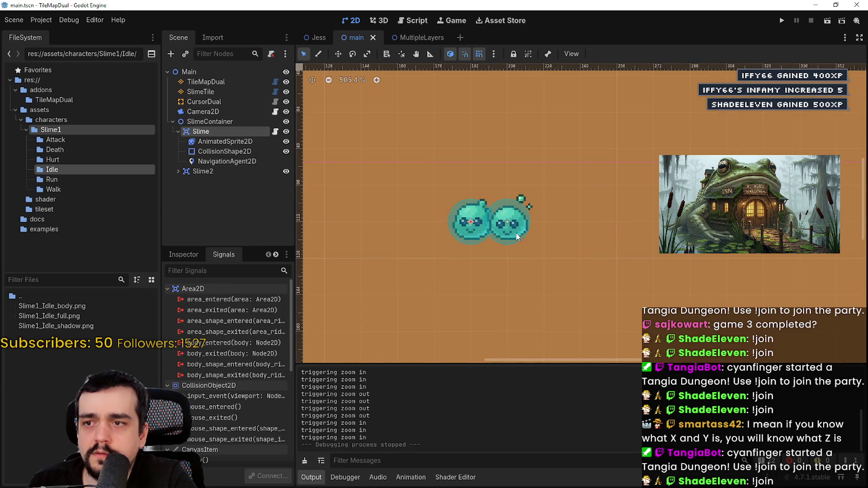
pyautogui.scroll(-2, 600, 219)
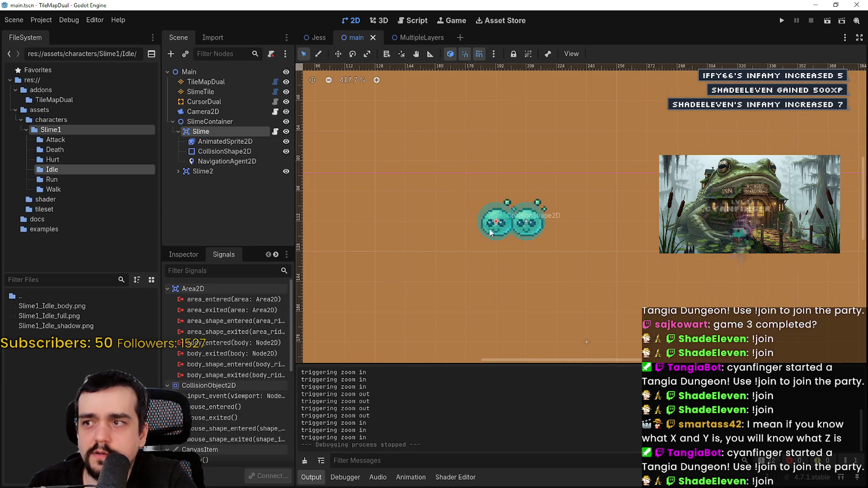
pyautogui.click(178, 132)
pyautogui.scroll(2, 461, 220)
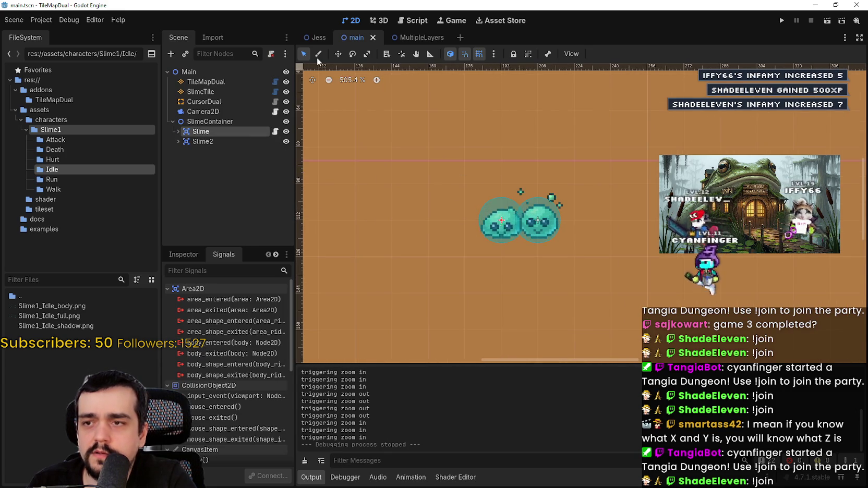
pyautogui.moveTo(500, 222); pyautogui.dragTo(464, 184)
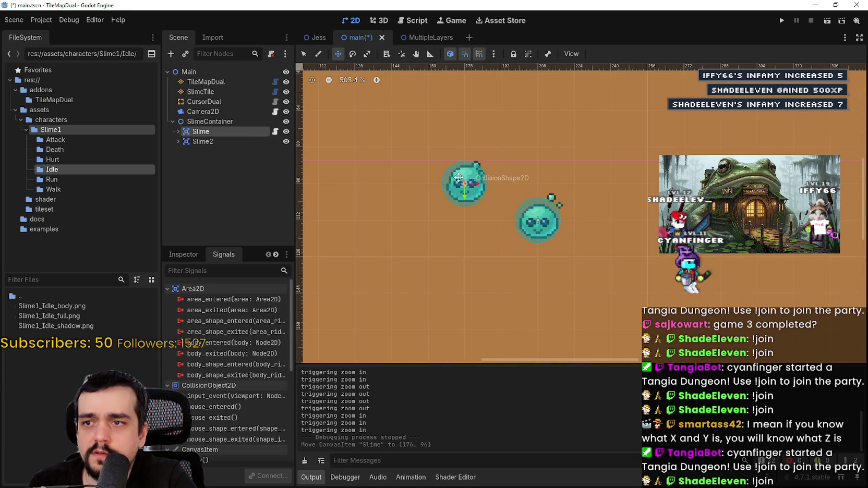
pyautogui.scroll(-1, 526, 213)
# Step: Duplicate the slime as Slime3 and Slime4, place them, and save the scene
pyautogui.hotkey('ctrl', 'd')
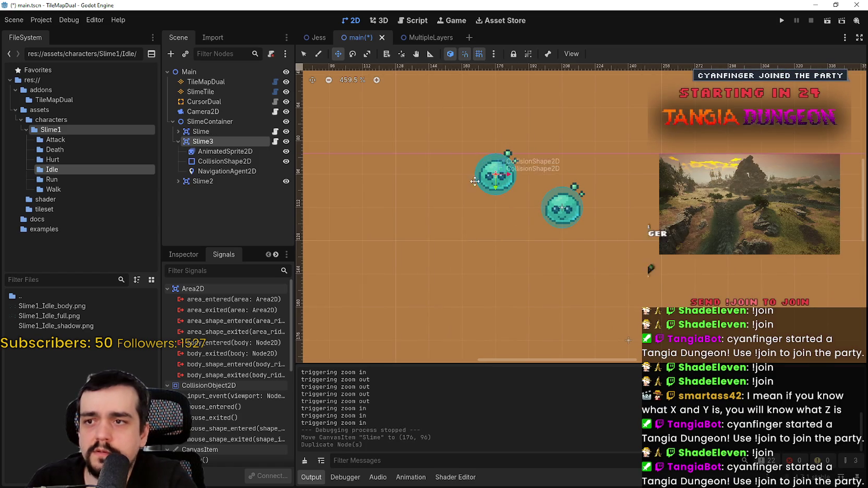
pyautogui.moveTo(514, 190)
pyautogui.mouseDown()
pyautogui.moveTo(517, 219)
pyautogui.moveTo(545, 226)
pyautogui.moveTo(511, 204)
pyautogui.moveTo(511, 193)
pyautogui.mouseUp()
pyautogui.hotkey('ctrl', 'd')
pyautogui.hotkey('ctrl', 's')
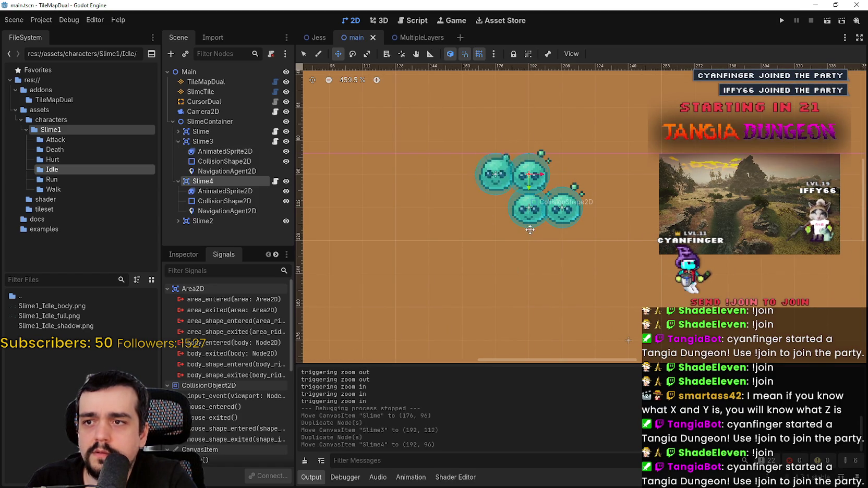
pyautogui.click(221, 209)
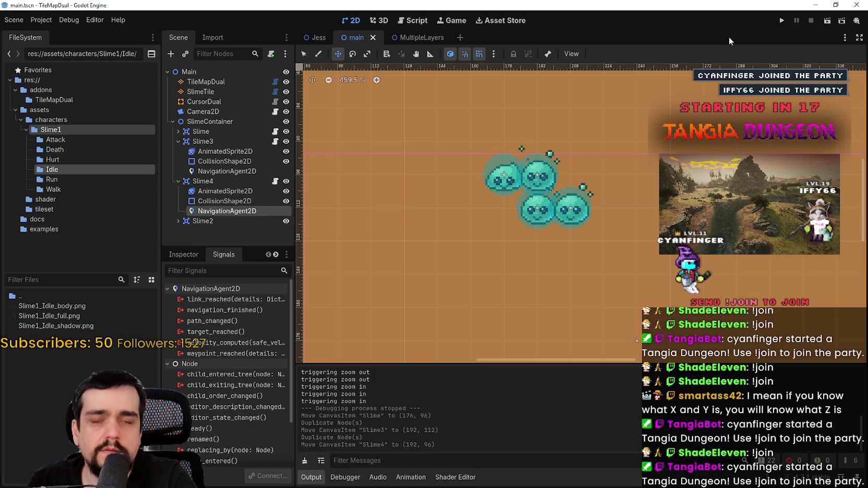
# Step: Run the game with four slimes in a maximized window, then close it
pyautogui.click(783, 21)
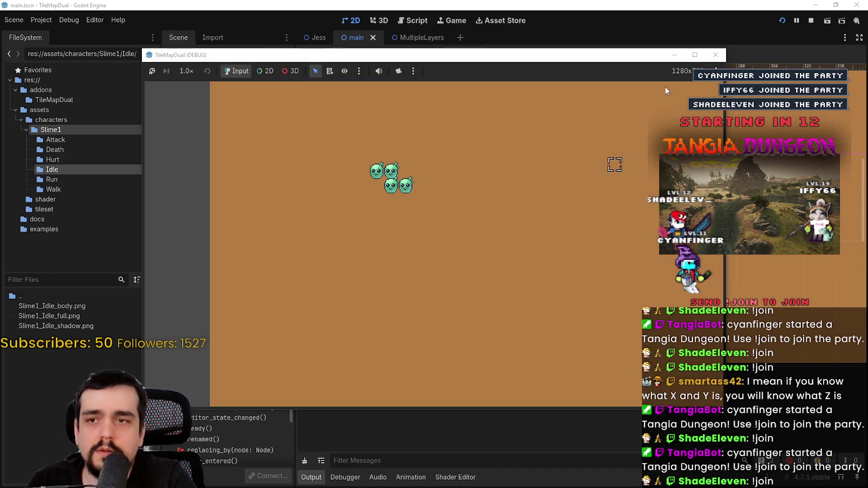
pyautogui.click(694, 55)
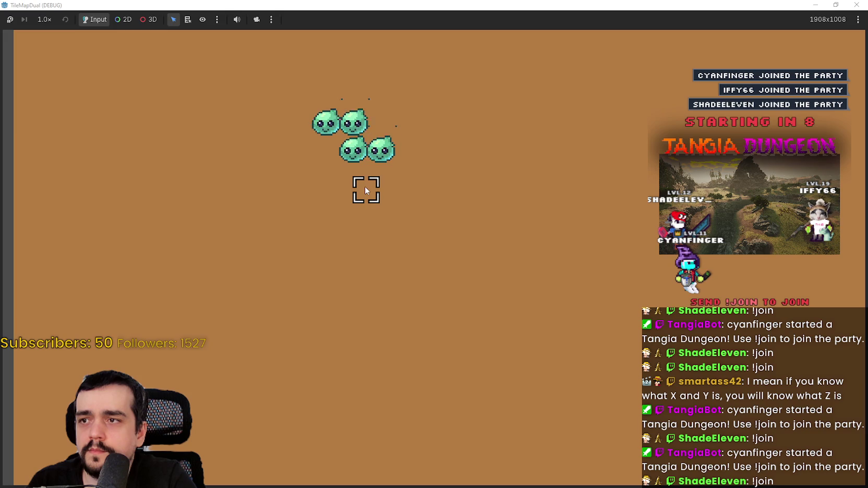
pyautogui.press('F8')
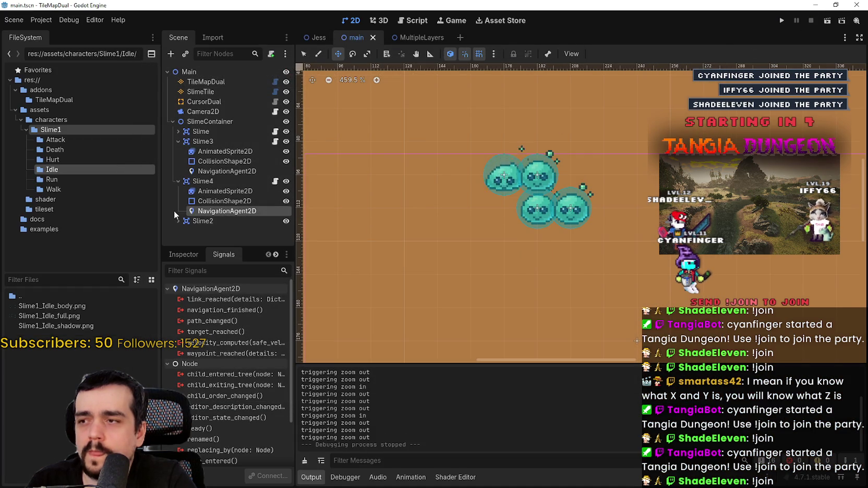
# Step: Inspect the avoidance settings of the NavigationAgent2D
pyautogui.click(184, 255)
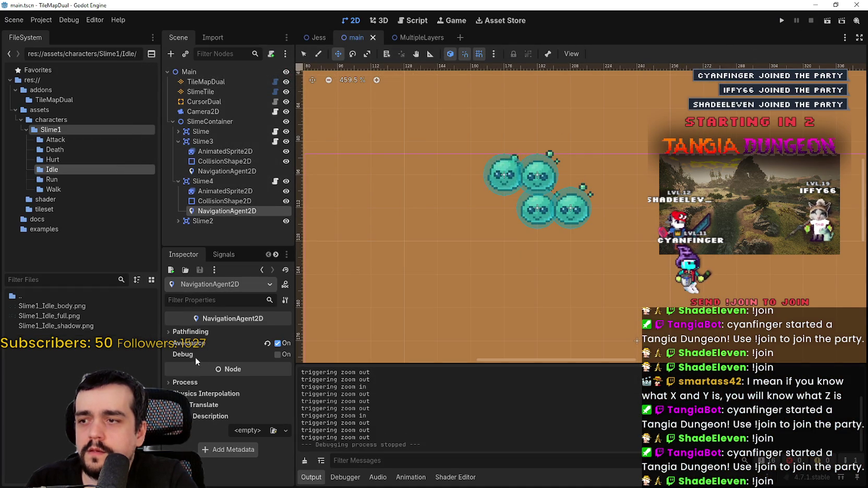
pyautogui.click(187, 343)
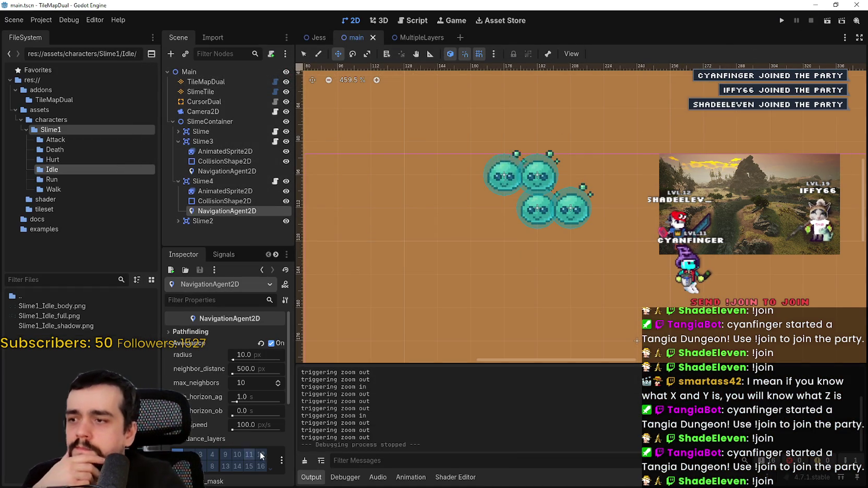
pyautogui.moveTo(259, 437)
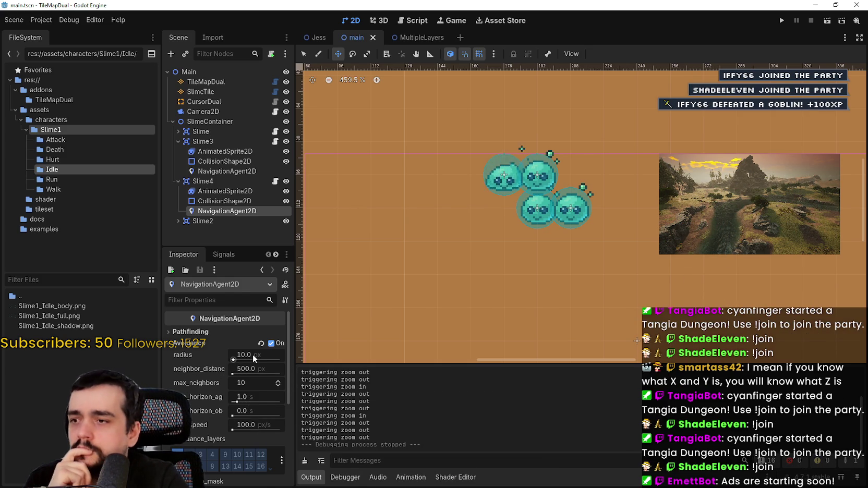
# Step: Delete the nine extra slime nodes, leaving only Slime
pyautogui.click(217, 141)
pyautogui.keyDown('shift'); pyautogui.click(206, 222); pyautogui.keyUp('shift')
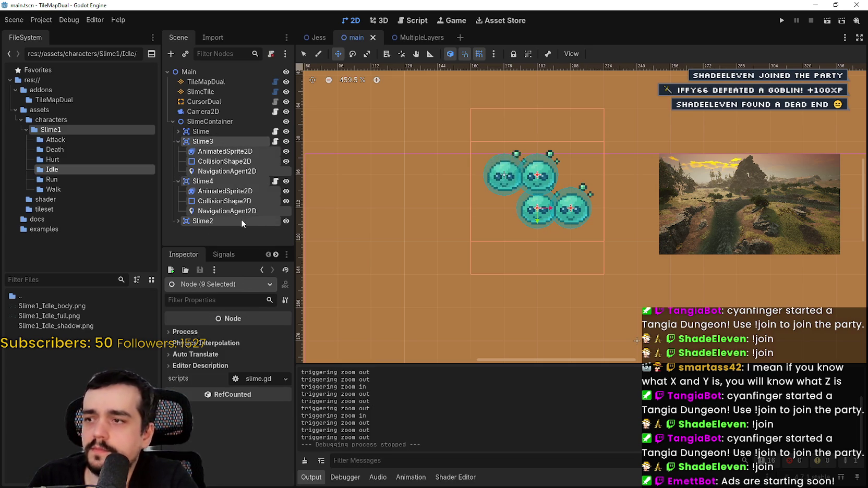
pyautogui.press('Delete')
pyautogui.press('Return')
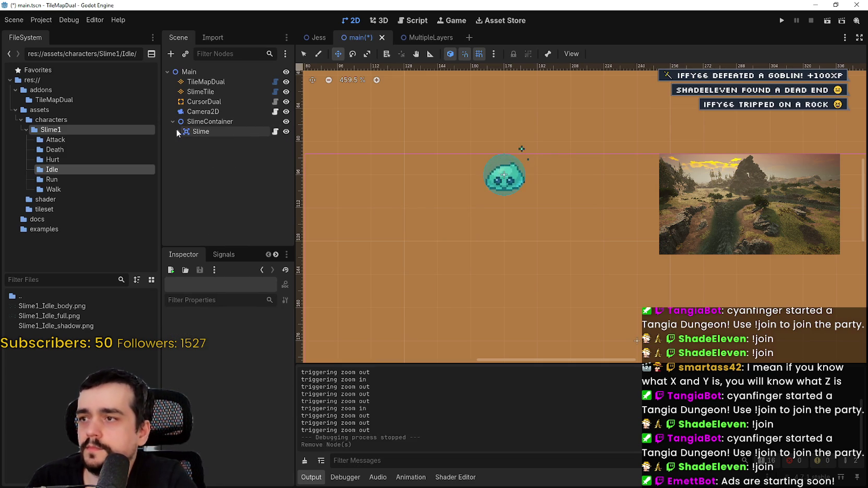
# Step: Set the Slime's NavigationAgent2D avoidance radius to 30 px
pyautogui.click(178, 131)
pyautogui.click(227, 161)
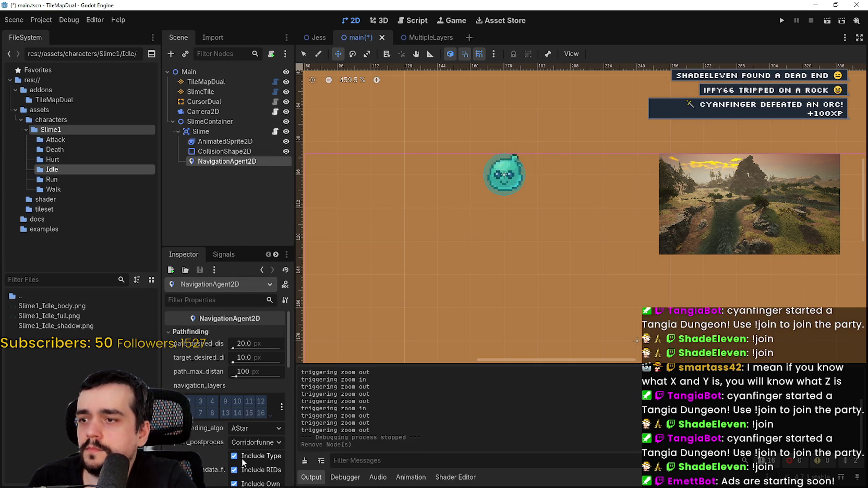
pyautogui.scroll(-5, 243, 459)
pyautogui.scroll(5, 215, 421)
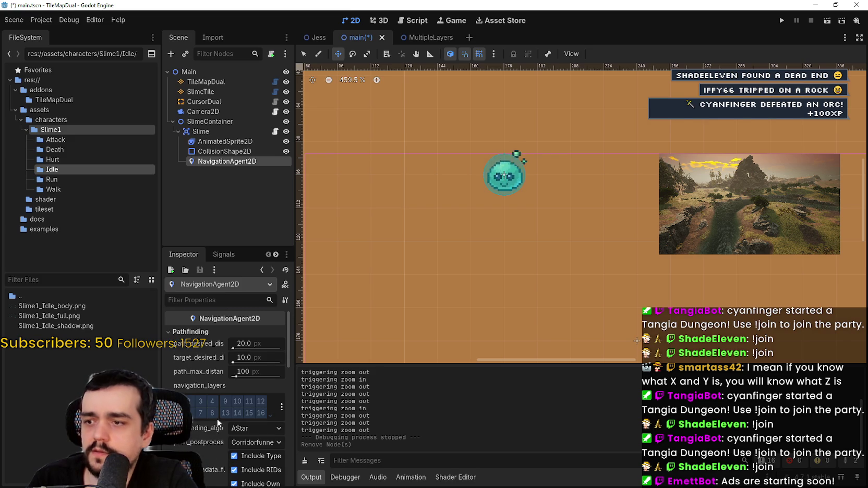
pyautogui.scroll(-2, 219, 424)
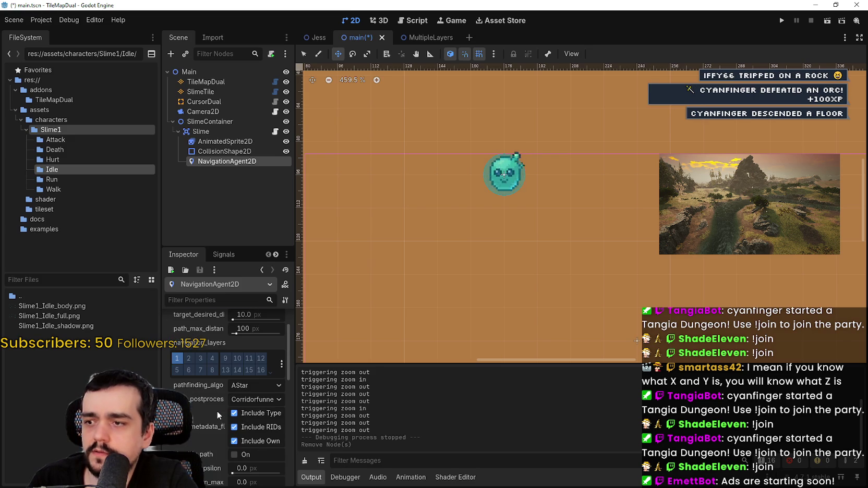
pyautogui.click(253, 399)
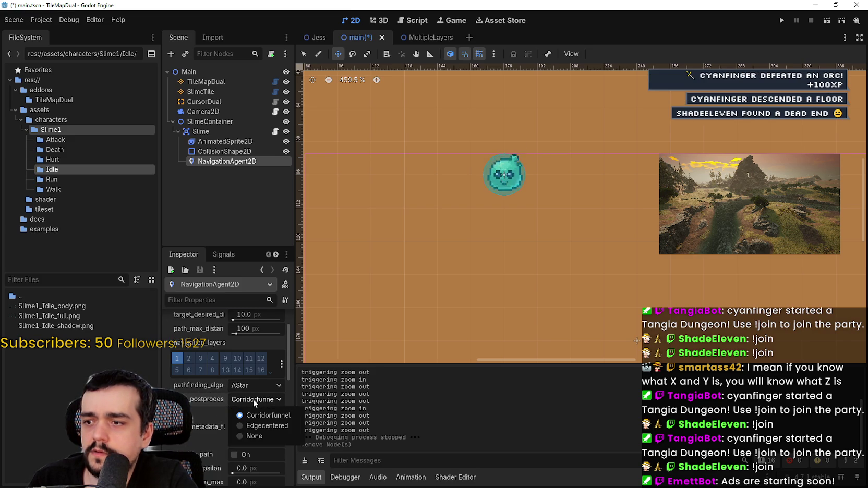
pyautogui.scroll(-5, 215, 415)
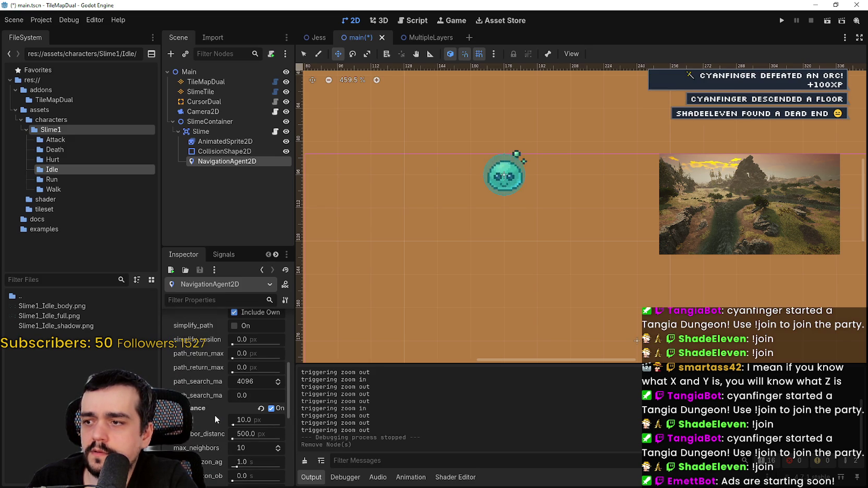
pyautogui.scroll(-3, 215, 415)
pyautogui.click(261, 357)
pyautogui.write('30')
pyautogui.press('Return')
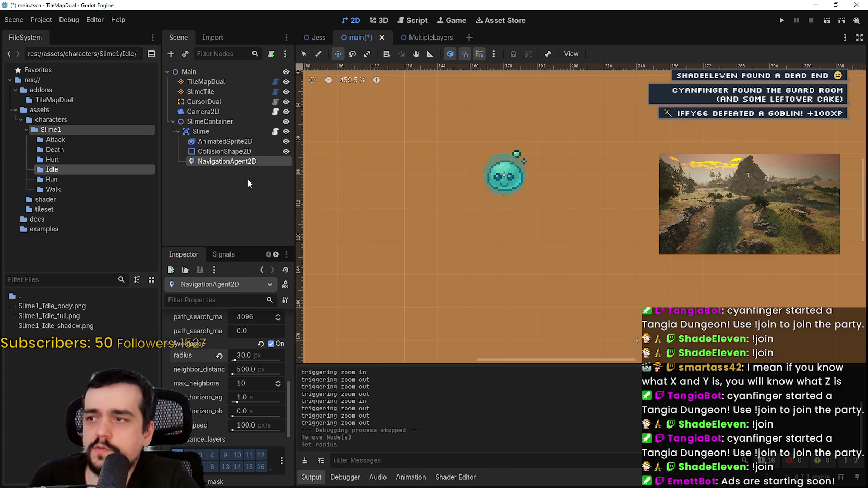
pyautogui.click(210, 121)
# Step: Duplicate Slime twice, placing Slime2 to its right and Slime3 below, and save
pyautogui.click(201, 132)
pyautogui.hotkey('ctrl', 'd')
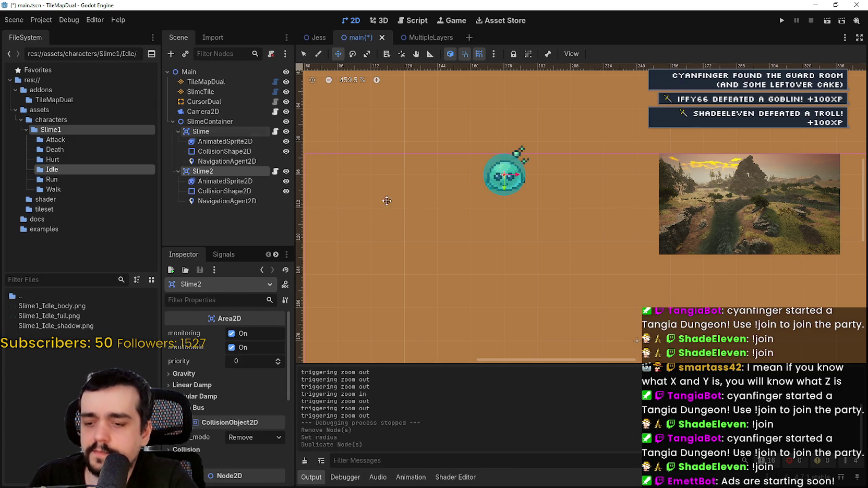
pyautogui.moveTo(495, 178)
pyautogui.mouseDown()
pyautogui.moveTo(562, 180)
pyautogui.moveTo(538, 176)
pyautogui.mouseUp()
pyautogui.hotkey('ctrl', 's')
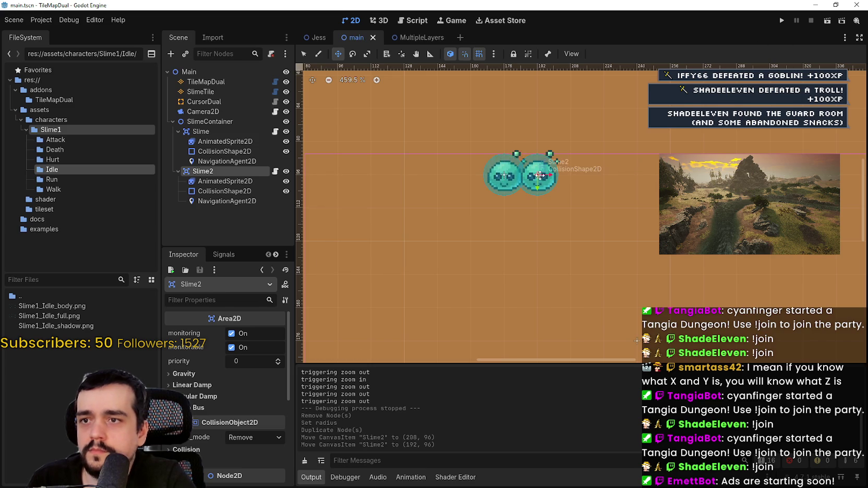
pyautogui.hotkey('ctrl', 'd')
pyautogui.moveTo(561, 182)
pyautogui.mouseDown()
pyautogui.moveTo(525, 220)
pyautogui.moveTo(525, 251)
pyautogui.mouseUp()
# Step: Run the game with three slimes, then return to the editor
pyautogui.press('F5')
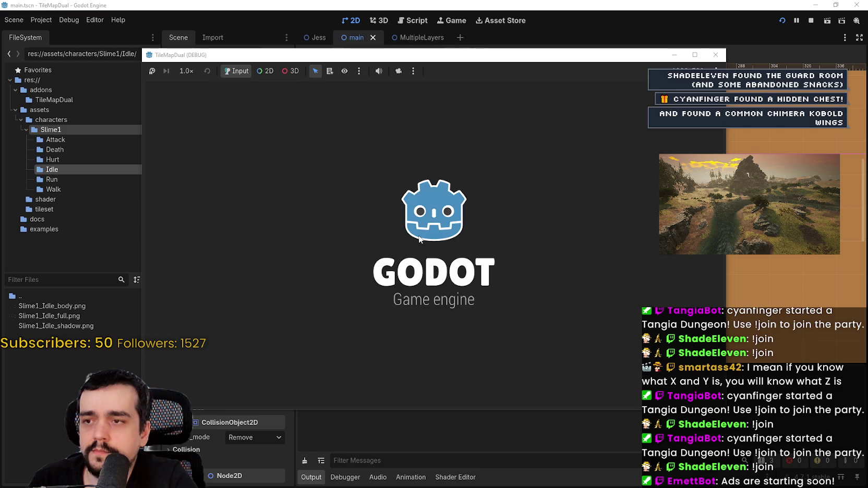
pyautogui.scroll(5, 365, 144)
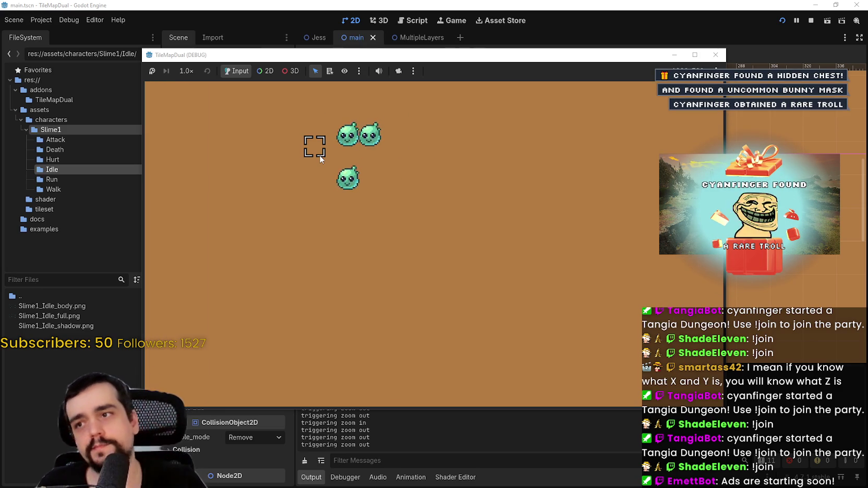
pyautogui.click(458, 5)
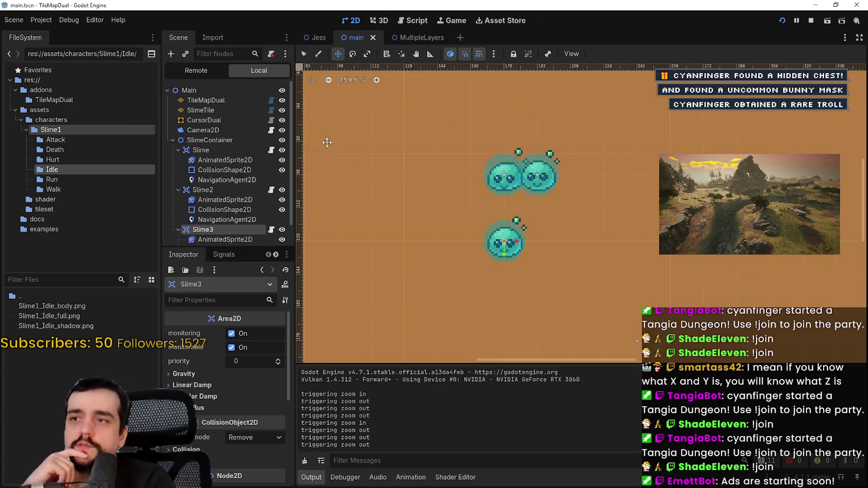
# Step: Open slime.gd and set a breakpoint on line 12
pyautogui.click(270, 230)
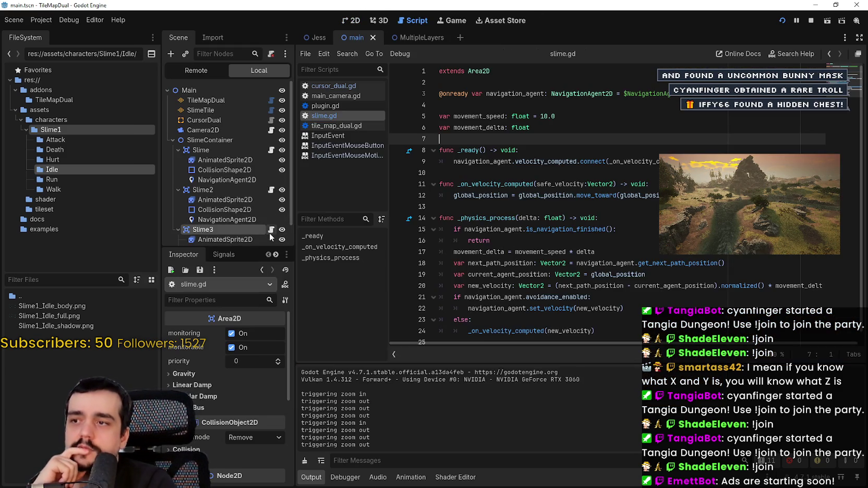
pyautogui.click(542, 207)
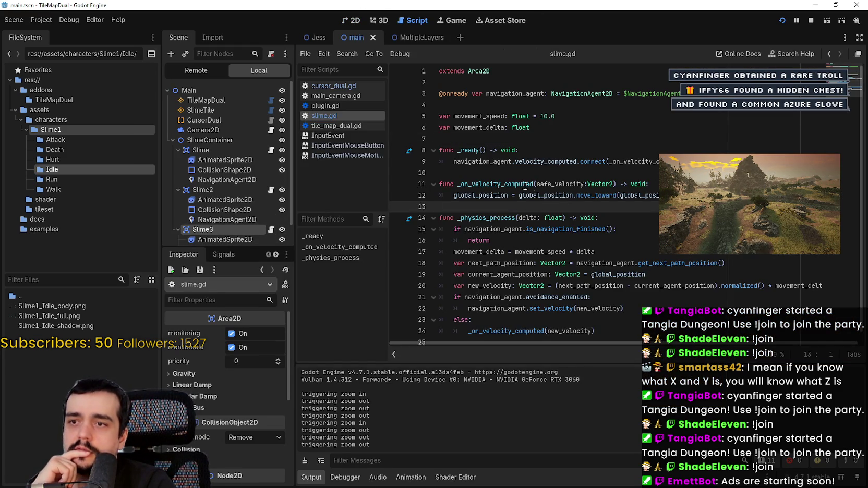
pyautogui.click(397, 196)
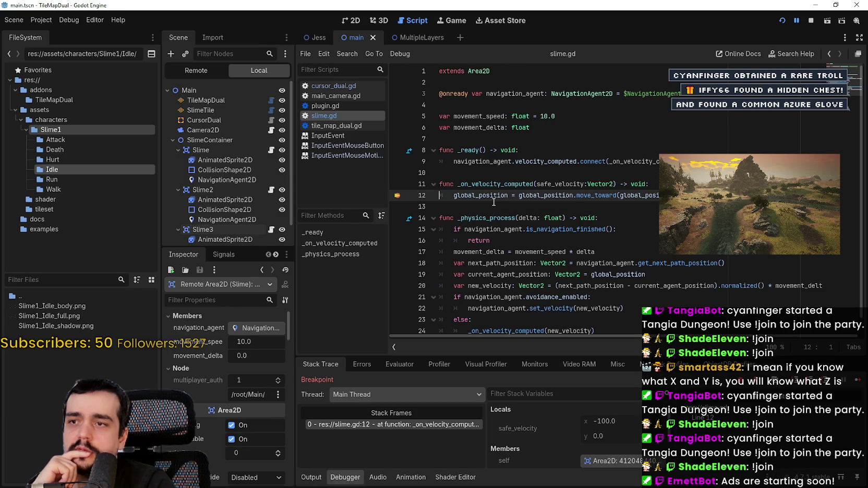
pyautogui.tripleClick(603, 194)
pyautogui.click(746, 195)
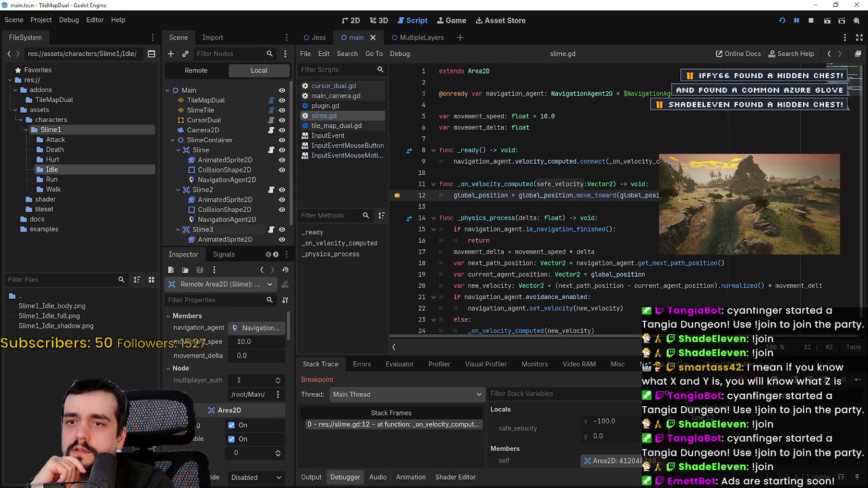
pyautogui.doubleClick(493, 195)
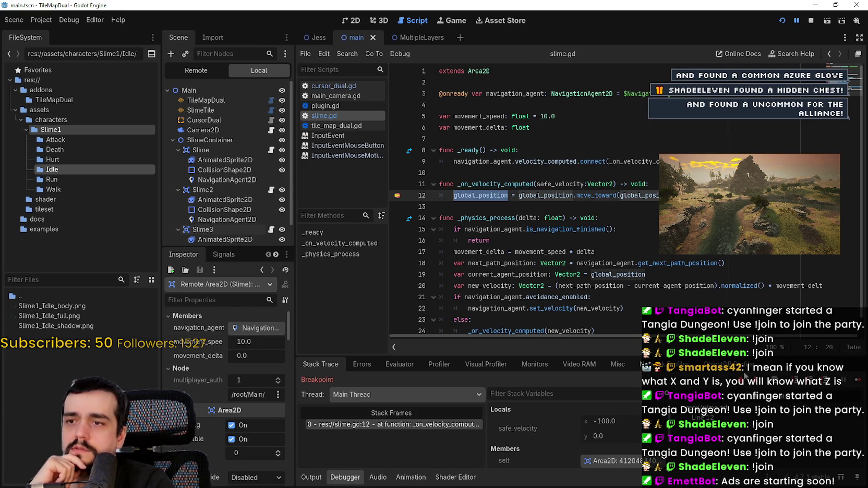
# Step: Continue past the line-12 breakpoint, then stop the debug session
pyautogui.click(858, 383)
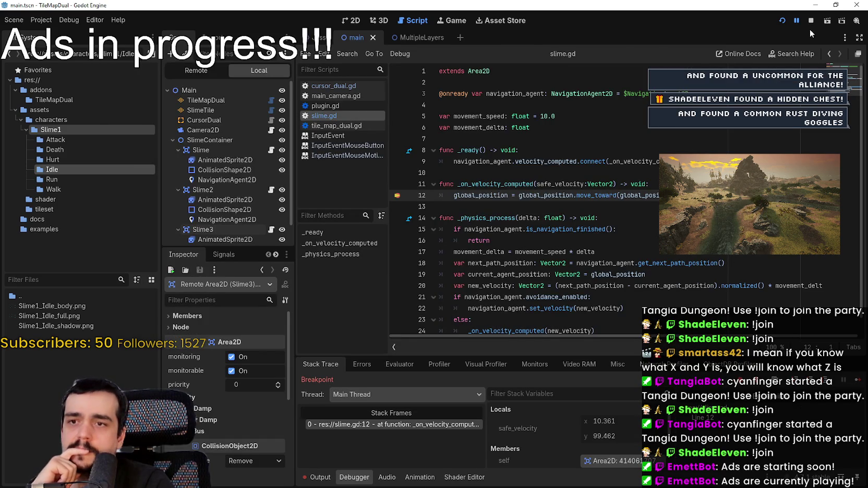
pyautogui.press('F8')
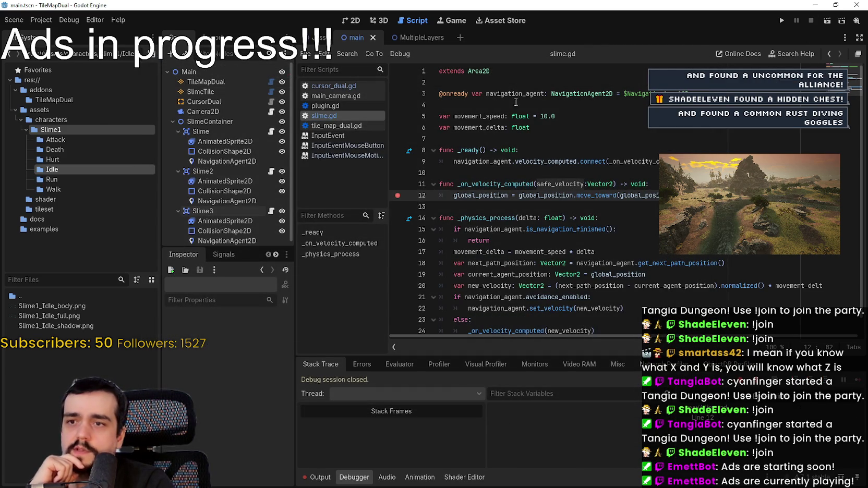
pyautogui.doubleClick(798, 286)
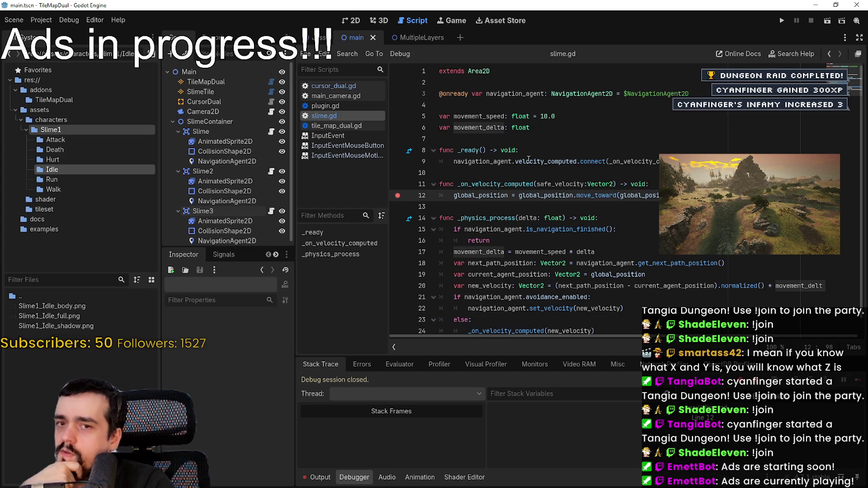
# Step: Change movement_speed on line 5 to 100.0
pyautogui.click(546, 127)
pyautogui.click(543, 116)
pyautogui.write('0')
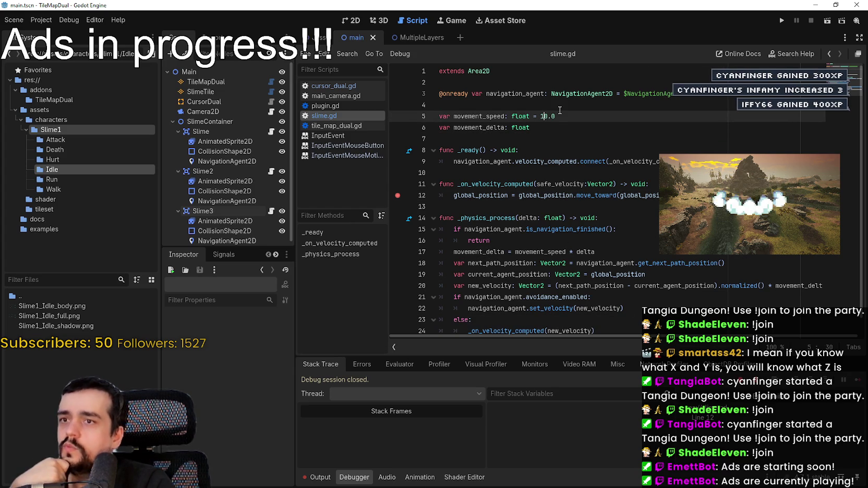
# Step: Run the game, continue past the breakpoint, then stop it
pyautogui.press('F5')
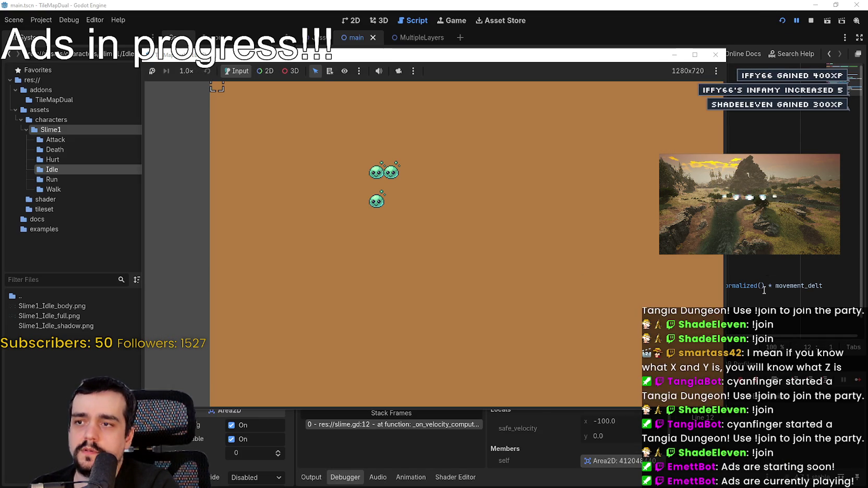
pyautogui.click(404, 180)
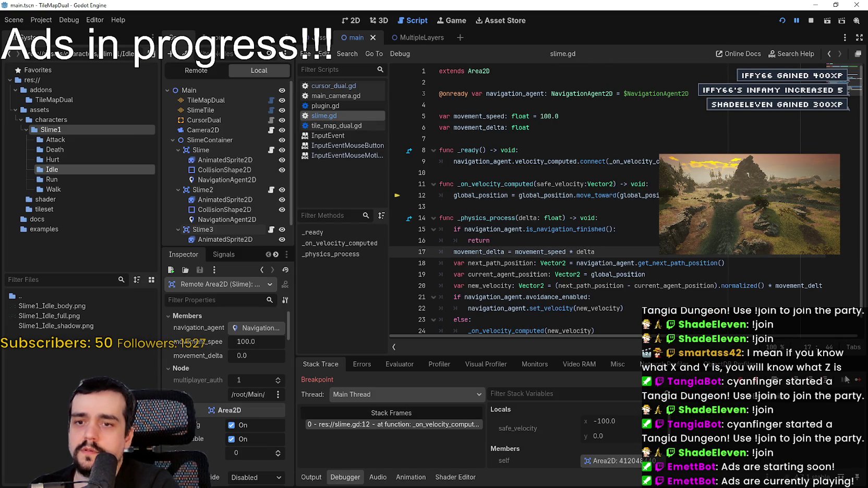
pyautogui.click(858, 381)
pyautogui.scroll(3, 342, 153)
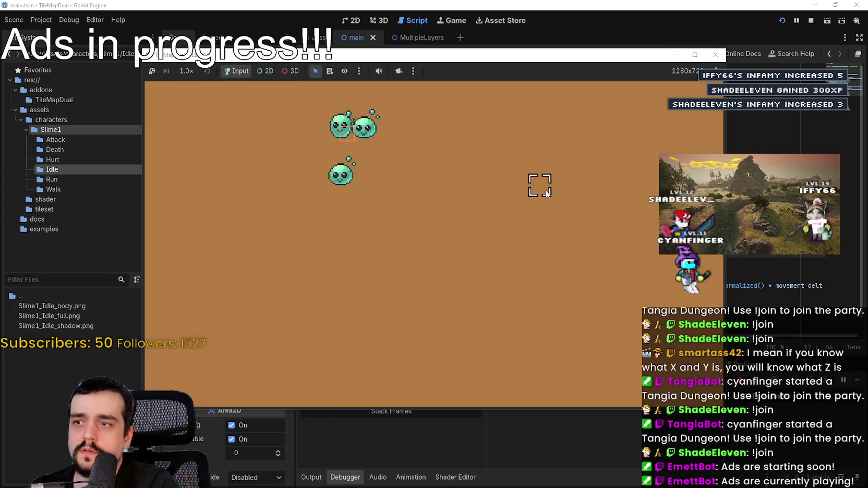
pyautogui.click(811, 22)
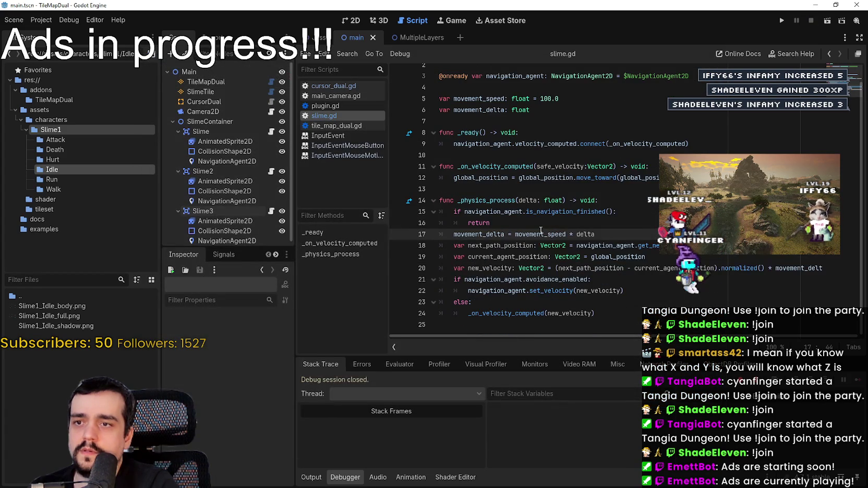
pyautogui.click(527, 178)
# Step: Replace lines 8–24 of slime.gd with the pasted navigation code and save
pyautogui.press('Down')
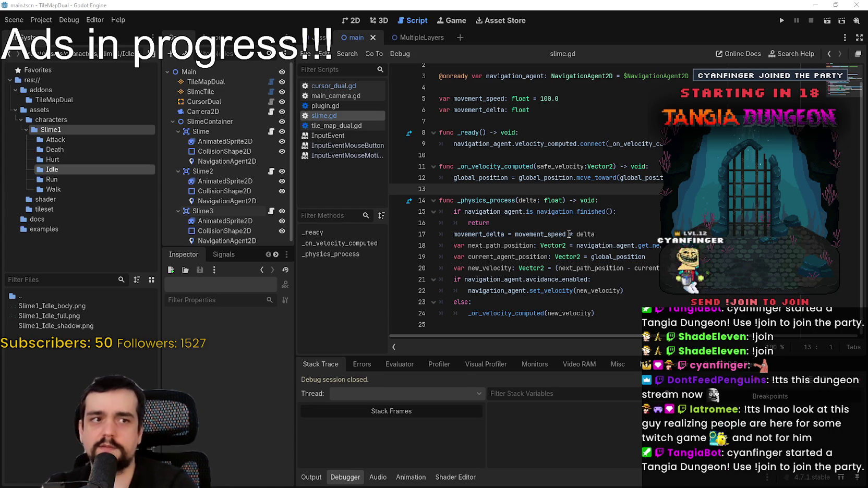
pyautogui.moveTo(599, 314)
pyautogui.mouseDown()
pyautogui.moveTo(459, 212)
pyautogui.moveTo(449, 191)
pyautogui.mouseUp()
pyautogui.moveTo(440, 174); pyautogui.dragTo(439, 126)
pyautogui.hotkey('ctrl', 'v')
pyautogui.hotkey('ctrl', 's')
pyautogui.click(545, 116)
pyautogui.doubleClick(545, 115)
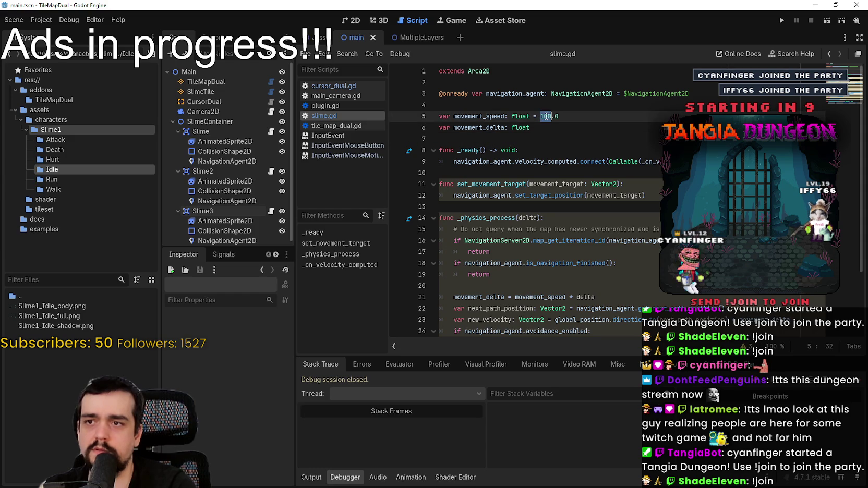
# Step: Add a '-> void' return type to the set_movement_target function
pyautogui.click(573, 149)
pyautogui.click(548, 218)
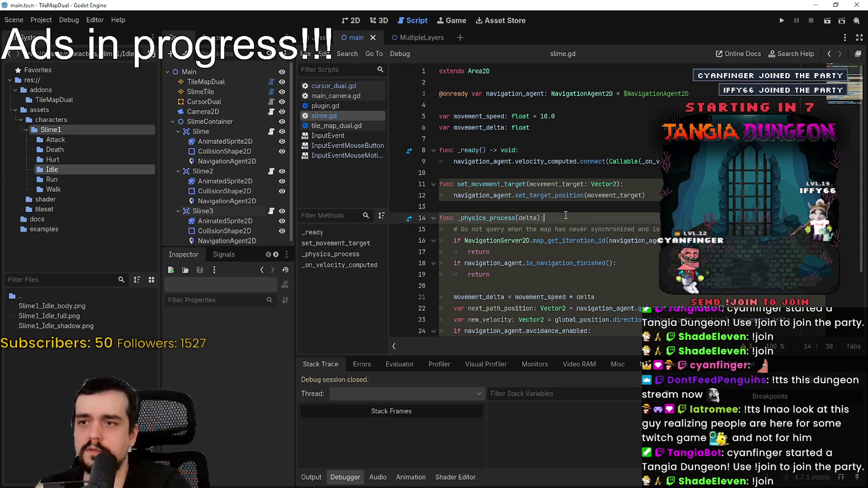
pyautogui.scroll(-1, 548, 190)
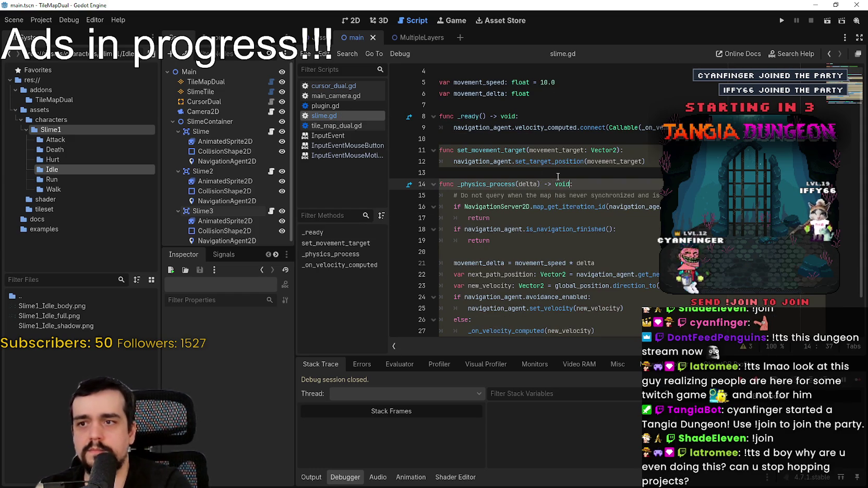
pyautogui.press('Escape')
pyautogui.press('Up')
pyautogui.press('Up')
pyautogui.press('Up')
pyautogui.press('End')
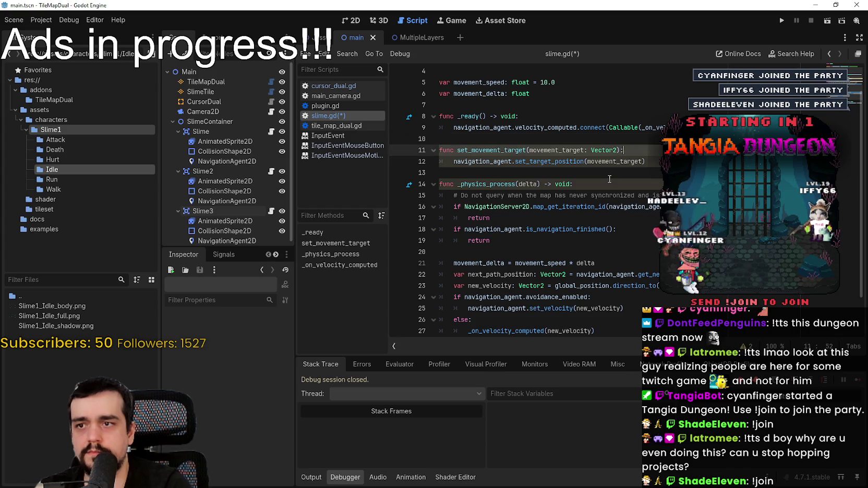
pyautogui.click(610, 179)
pyautogui.scroll(-2, 574, 198)
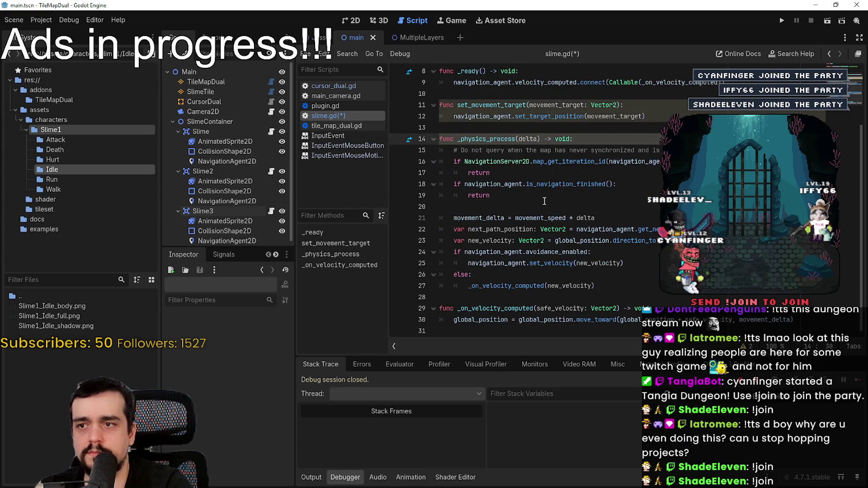
pyautogui.scroll(3, 552, 207)
pyautogui.click(631, 174)
pyautogui.click(622, 175)
pyautogui.write('-')
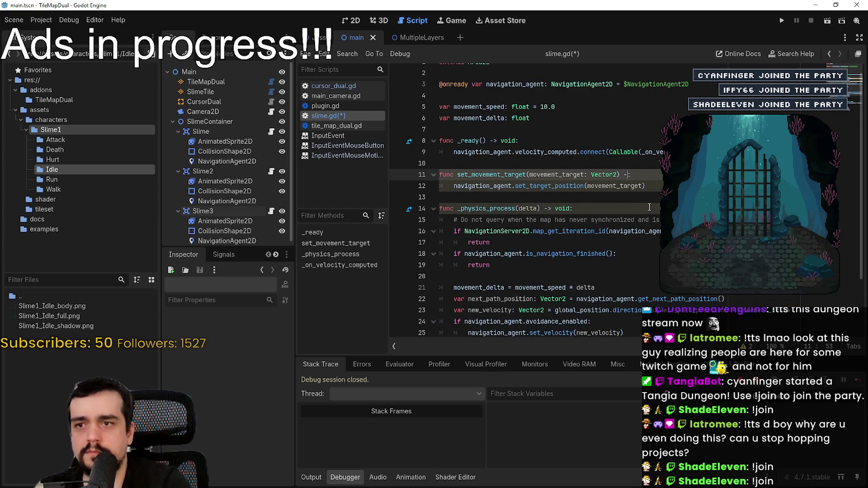
pyautogui.write('> void')
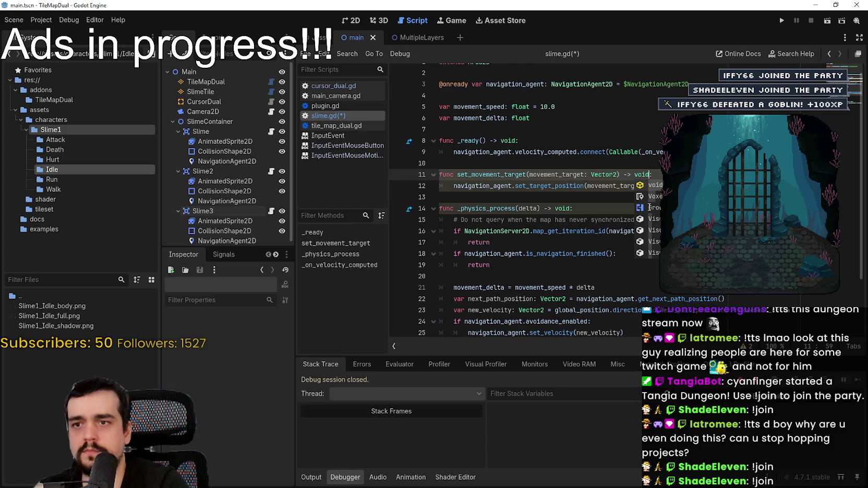
# Step: Retype the _physics_process signature via autocomplete so delta is typed as float
pyautogui.click(591, 198)
pyautogui.click(520, 209)
pyautogui.scroll(-1, 491, 187)
pyautogui.doubleClick(531, 174)
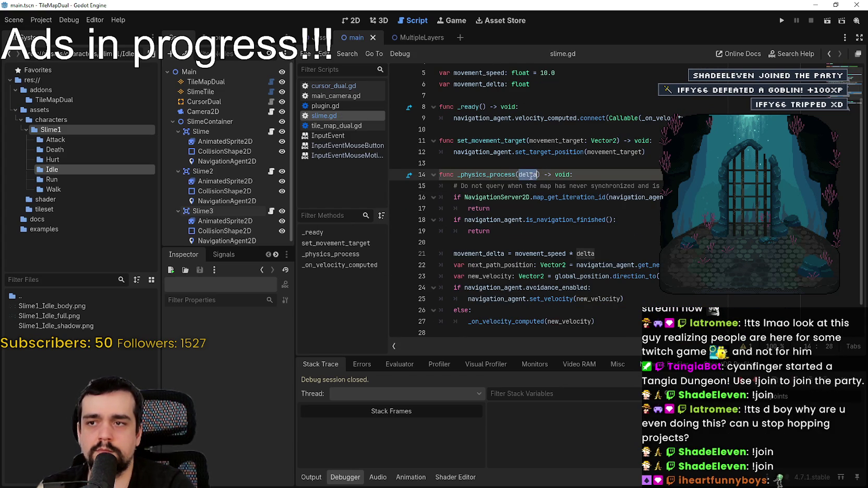
pyautogui.moveTo(457, 175); pyautogui.dragTo(585, 172)
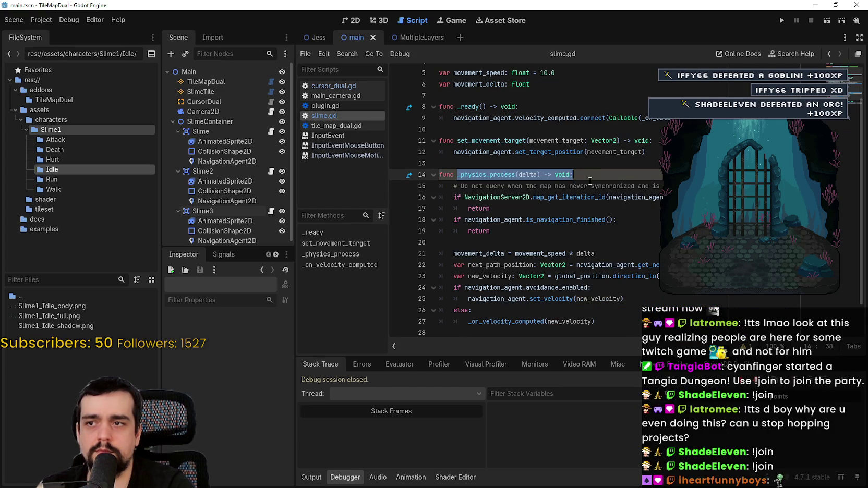
pyautogui.write('_phys')
pyautogui.press('Return')
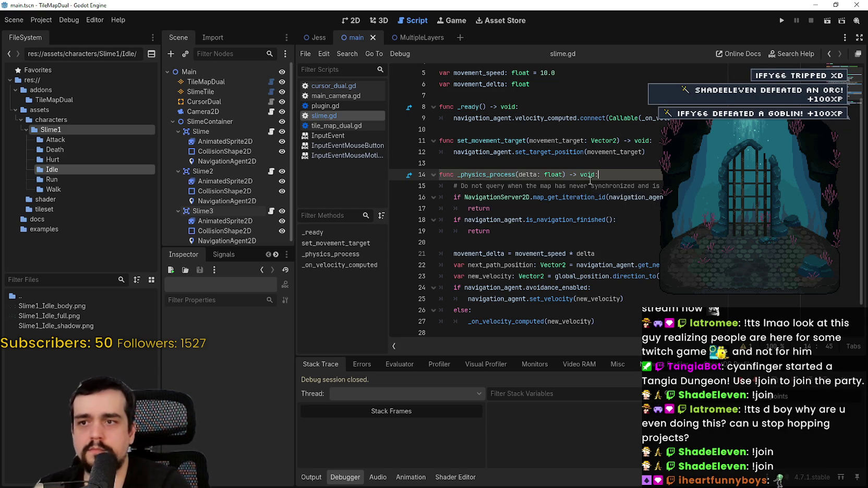
# Step: Run the project to watch the three slimes move
pyautogui.click(585, 216)
pyautogui.scroll(1, 585, 225)
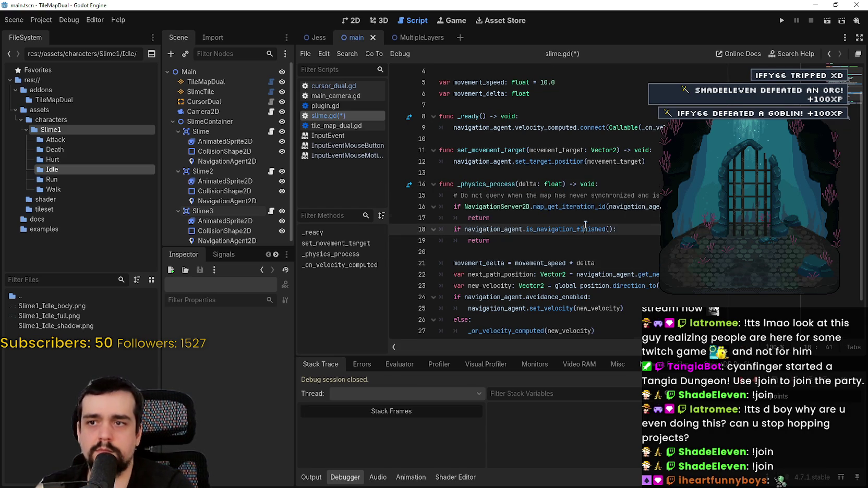
pyautogui.click(559, 184)
pyautogui.scroll(-2, 554, 225)
pyautogui.click(781, 22)
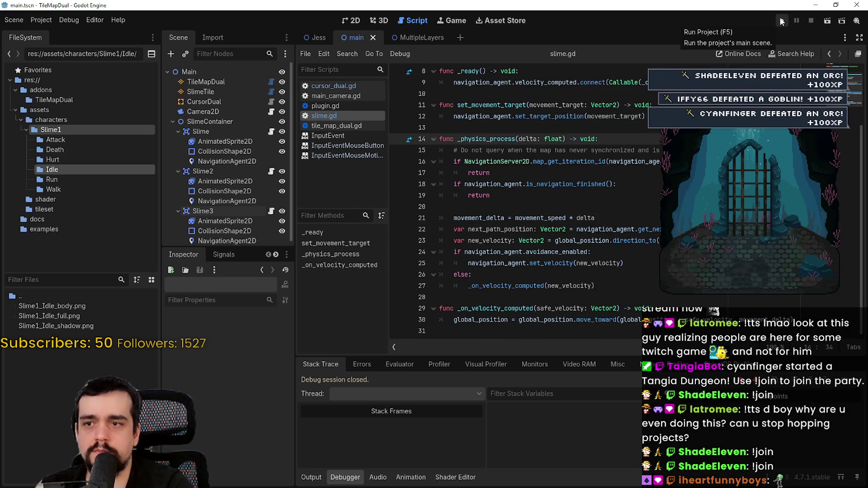
pyautogui.click(781, 22)
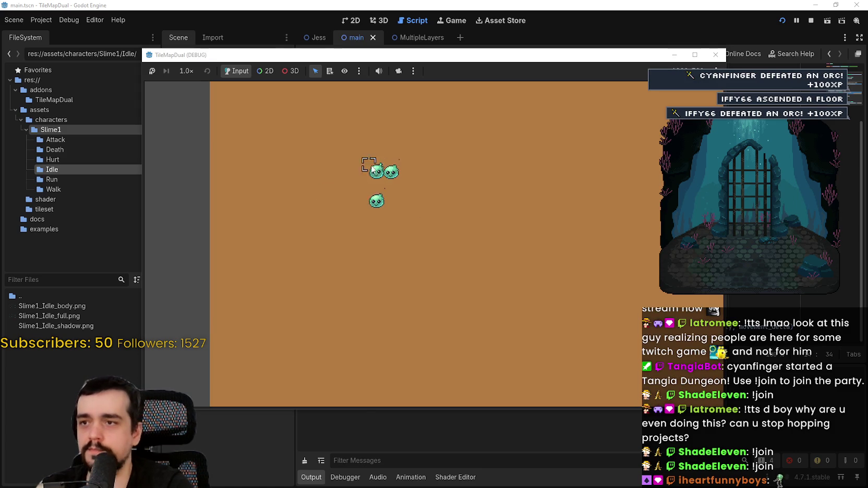
# Step: Stop the running game and return to slime.gd
pyautogui.scroll(-5, 412, 198)
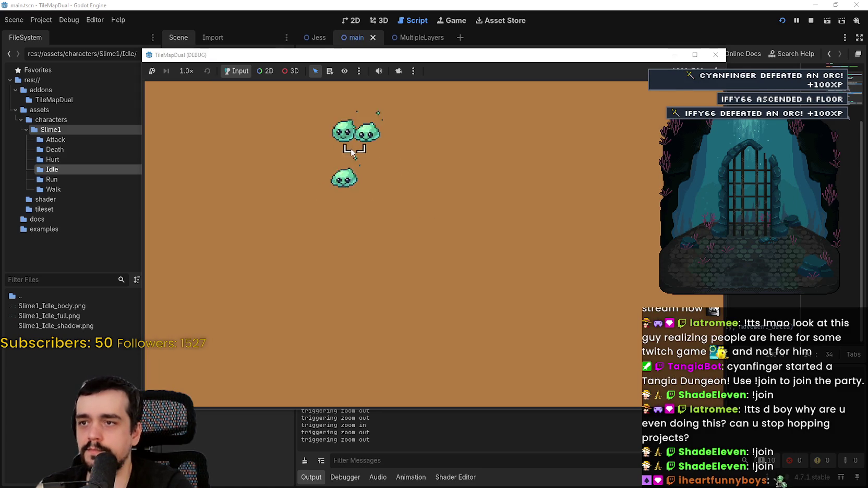
pyautogui.click(808, 21)
pyautogui.scroll(1, 533, 192)
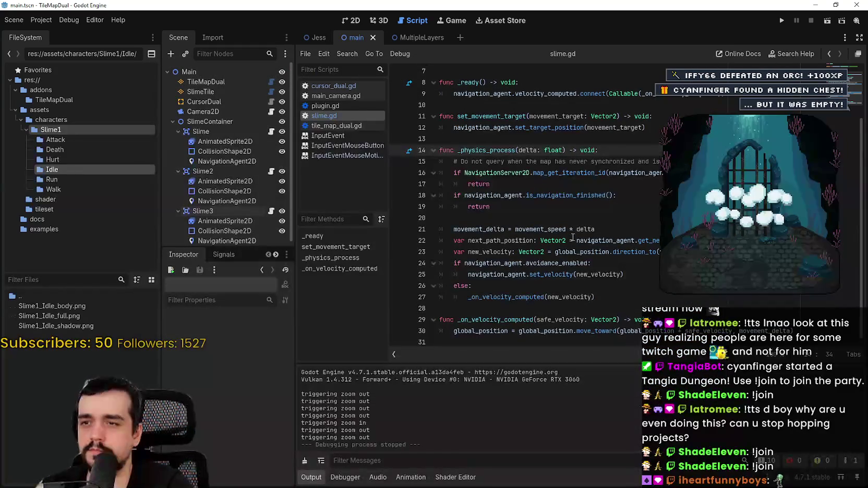
pyautogui.scroll(-1, 533, 192)
pyautogui.click(534, 216)
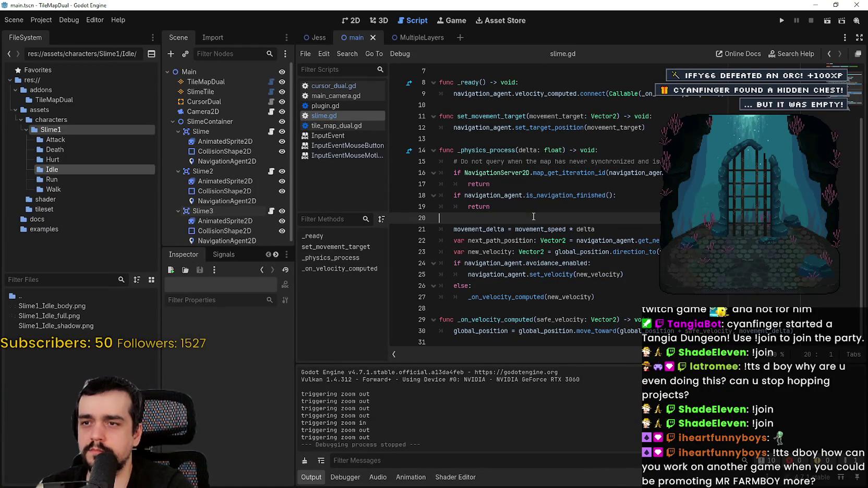
# Step: Add breakpoints on lines 12 and 30 of slime.gd
pyautogui.click(397, 128)
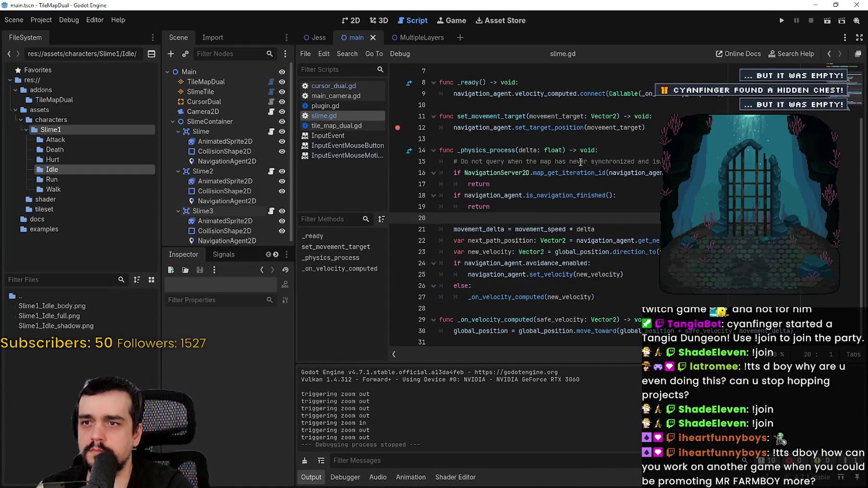
pyautogui.doubleClick(651, 93)
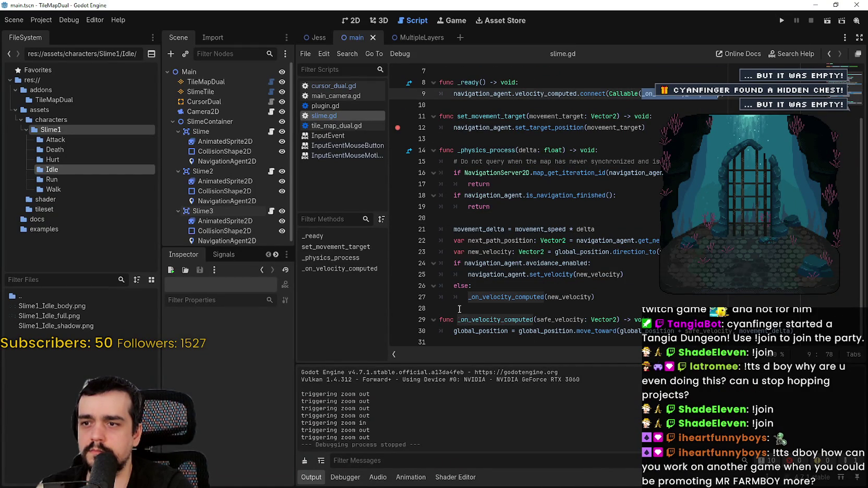
pyautogui.click(397, 331)
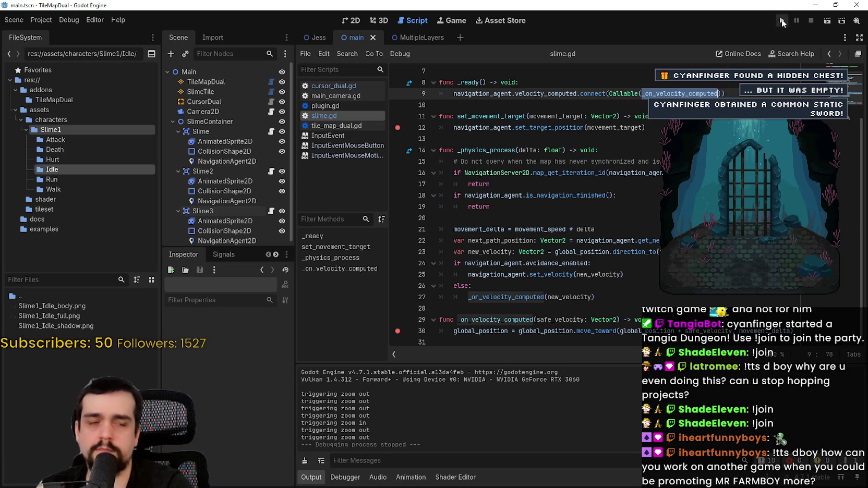
# Step: Run the project under the debugger, continue to the next breakpoint, then stop
pyautogui.click(780, 22)
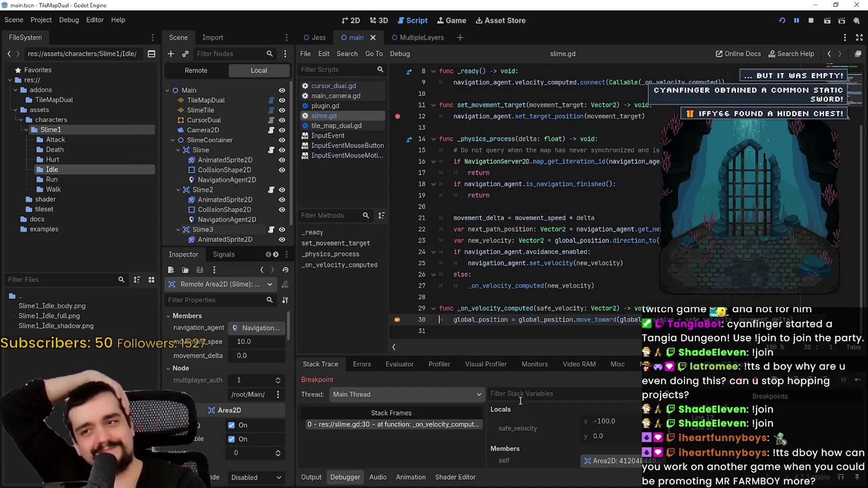
pyautogui.click(857, 381)
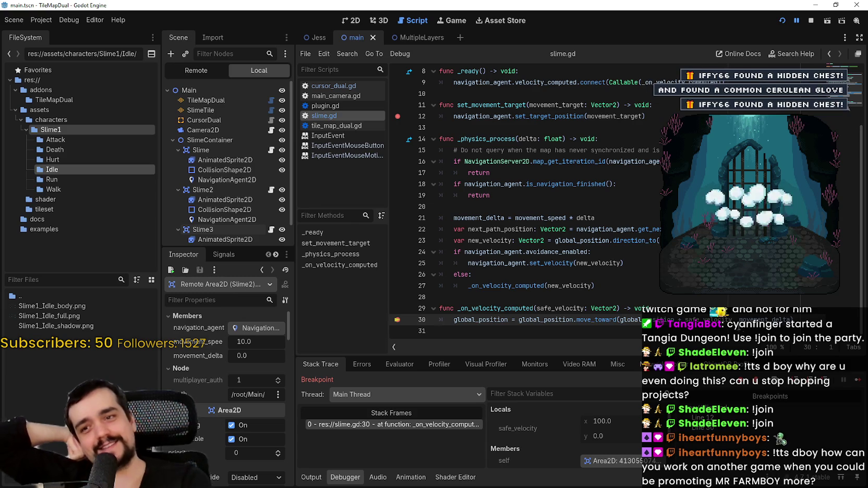
pyautogui.click(732, 319)
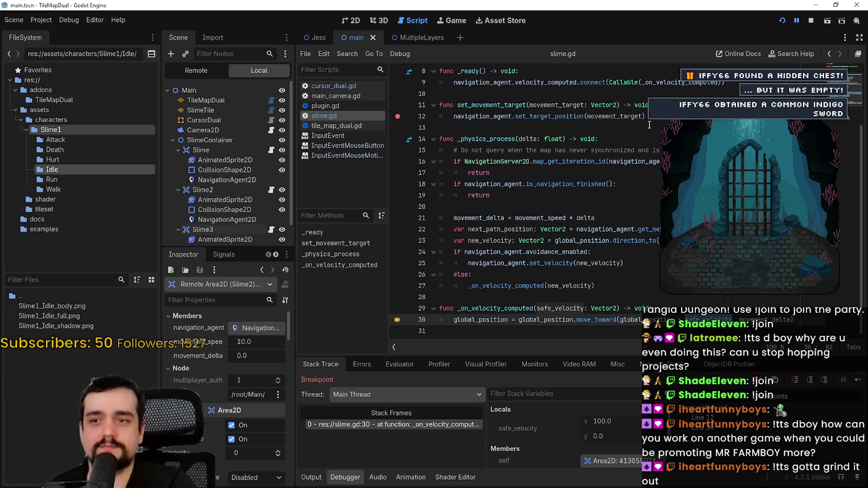
pyautogui.click(810, 20)
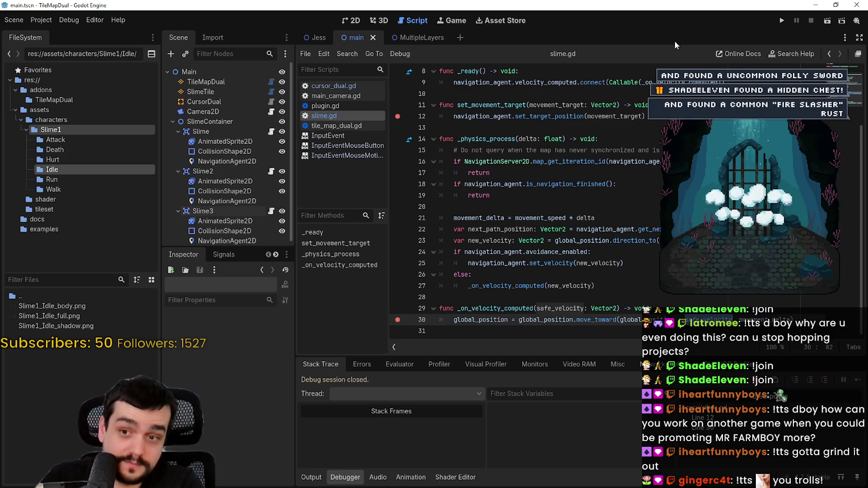
# Step: Clear the breakpoints on lines 12 and 30 from slime.gd
pyautogui.doubleClick(590, 319)
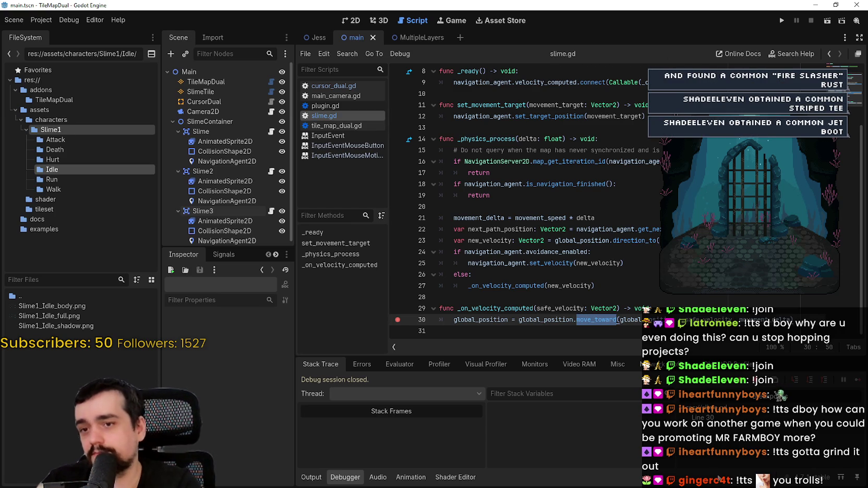
pyautogui.scroll(2, 495, 271)
pyautogui.scroll(-2, 407, 308)
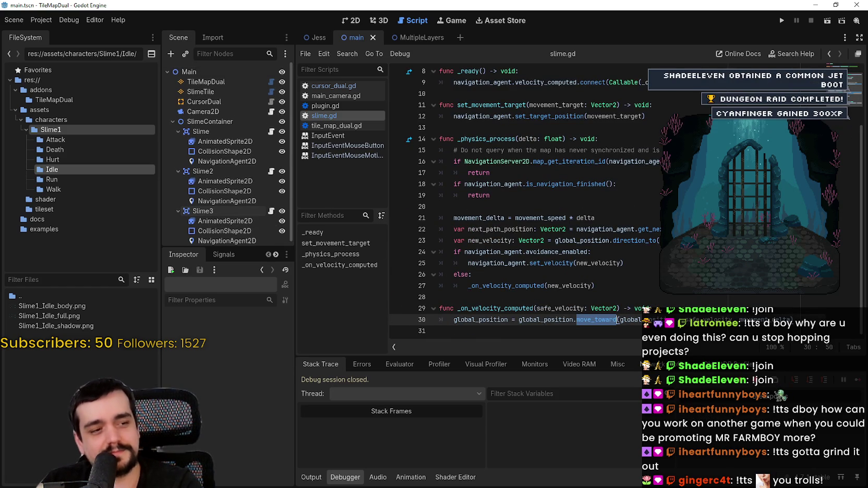
pyautogui.click(628, 207)
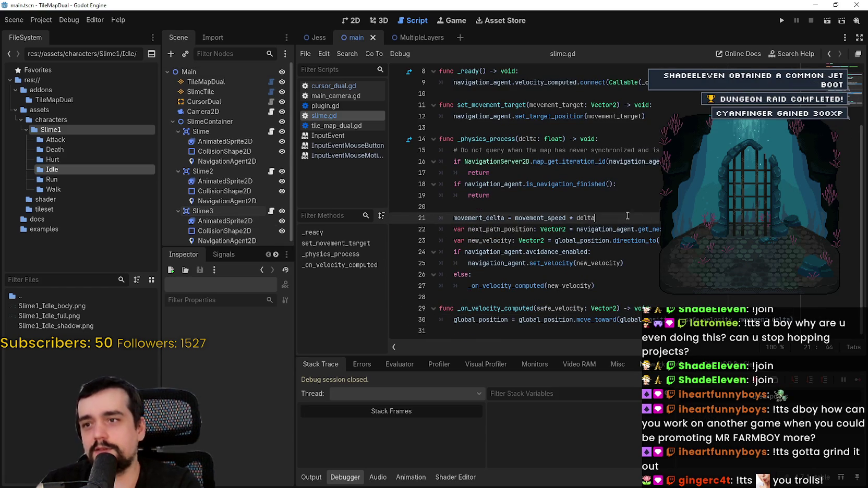
# Step: Show the main scene's three slimes in the 2D view, then switch to the Steam window
pyautogui.click(641, 218)
pyautogui.scroll(1, 485, 183)
pyautogui.scroll(1, 531, 195)
pyautogui.click(349, 22)
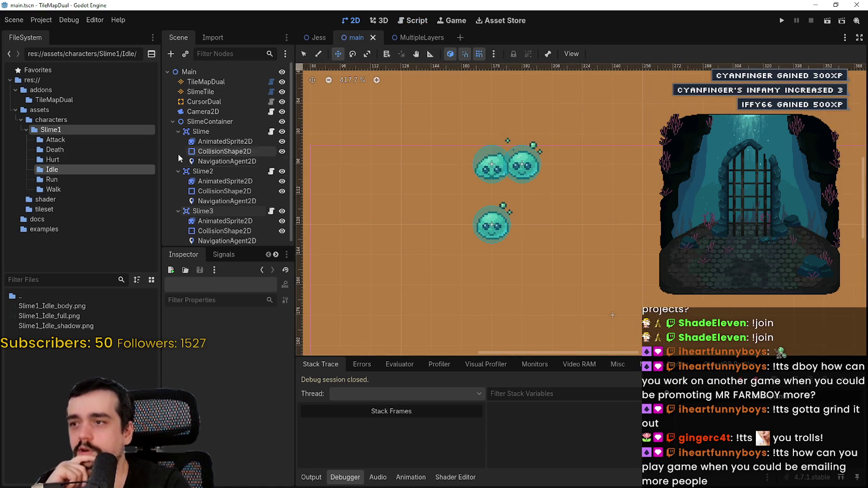
pyautogui.scroll(-1, 219, 181)
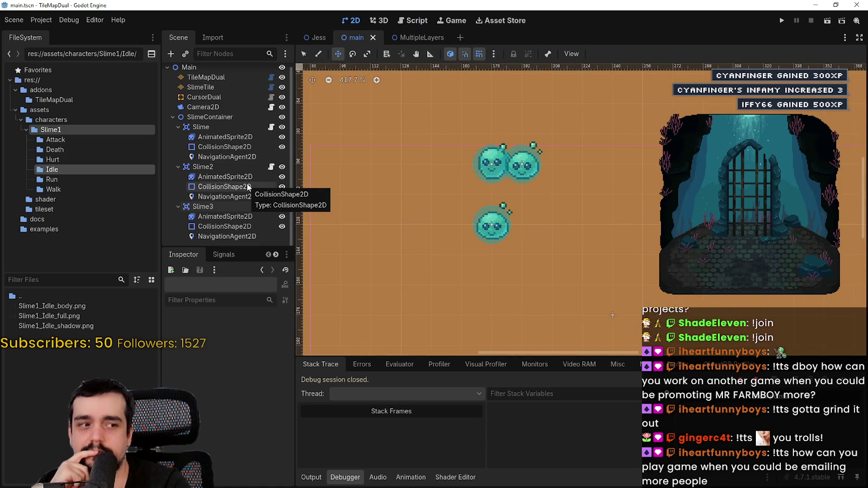
pyautogui.scroll(1, 248, 185)
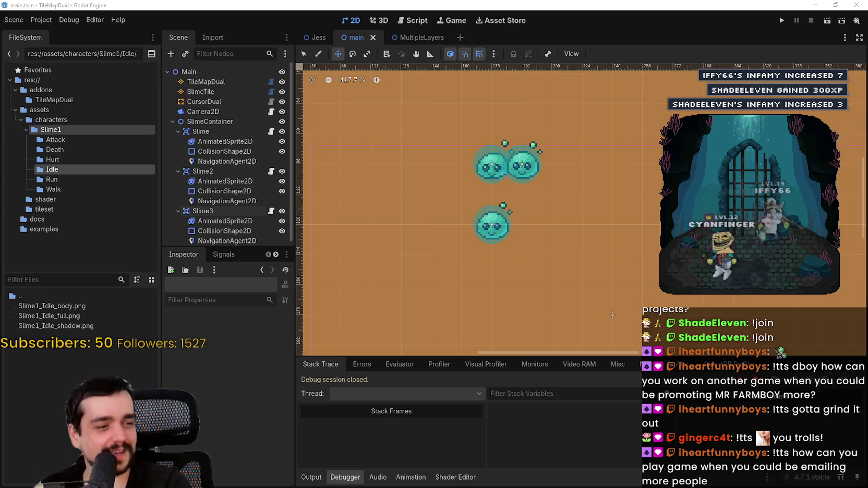
pyautogui.hotkey('alt', 'Tab')
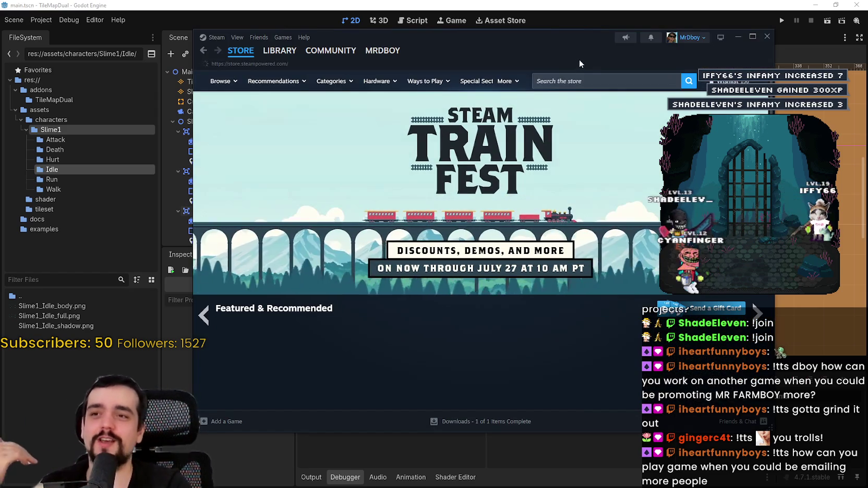
# Step: Search the Steam store for MR FARMBOY, open its page, and browse its screenshots and trailer
pyautogui.click(608, 81)
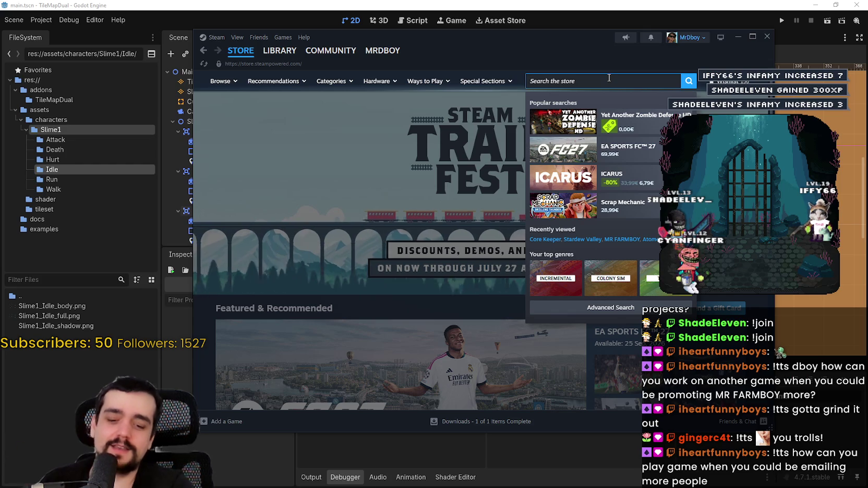
pyautogui.write('MR FARMBOY')
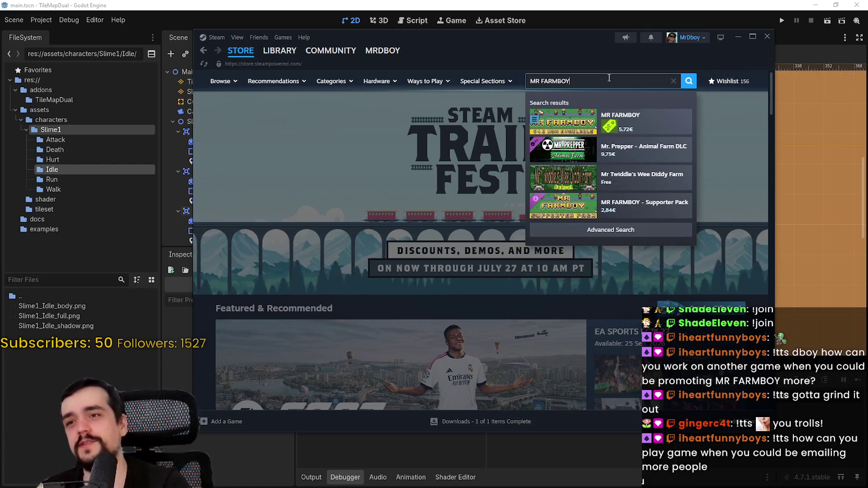
pyautogui.click(620, 119)
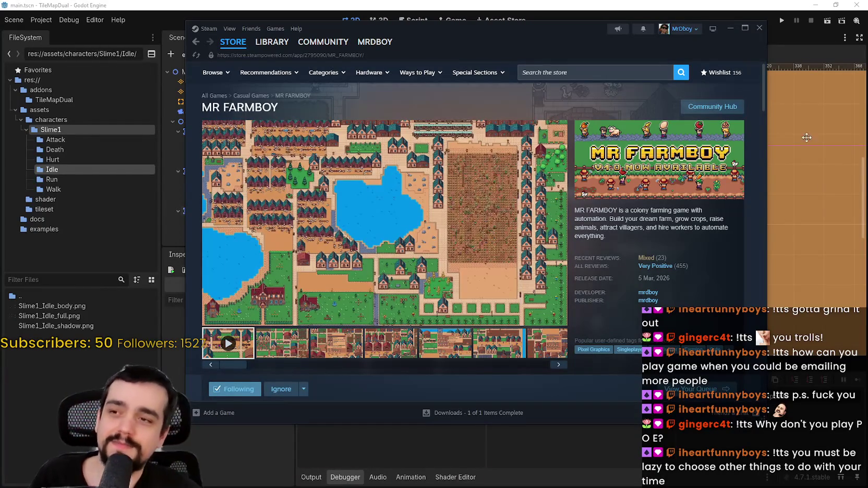
pyautogui.click(336, 342)
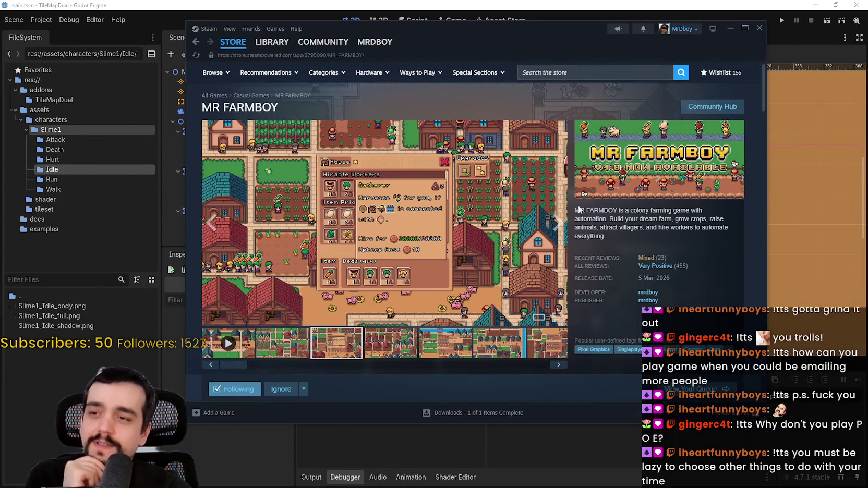
pyautogui.click(214, 233)
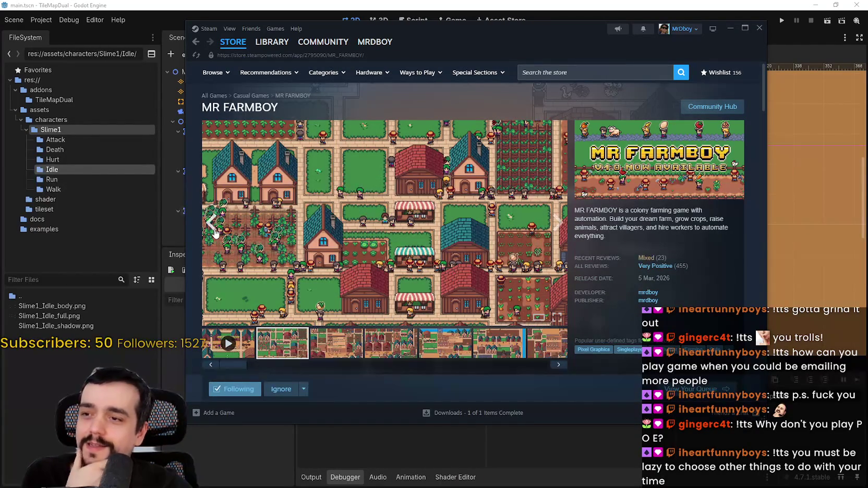
pyautogui.click(213, 223)
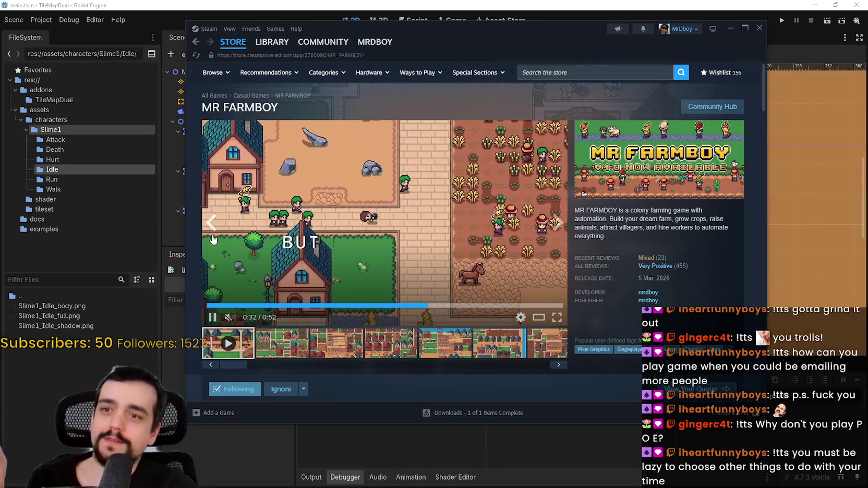
pyautogui.click(212, 233)
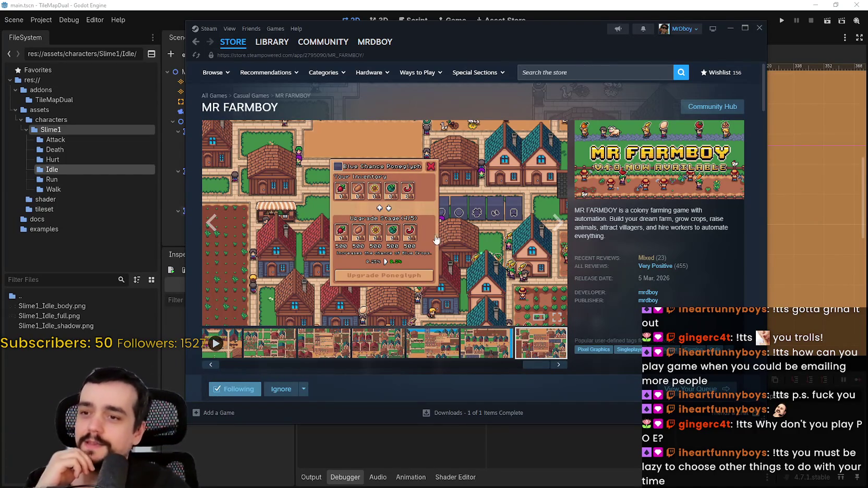
# Step: View the MR FARMBOY Community Hub and Discussions, return to the store, then go back to Godot
pyautogui.click(713, 106)
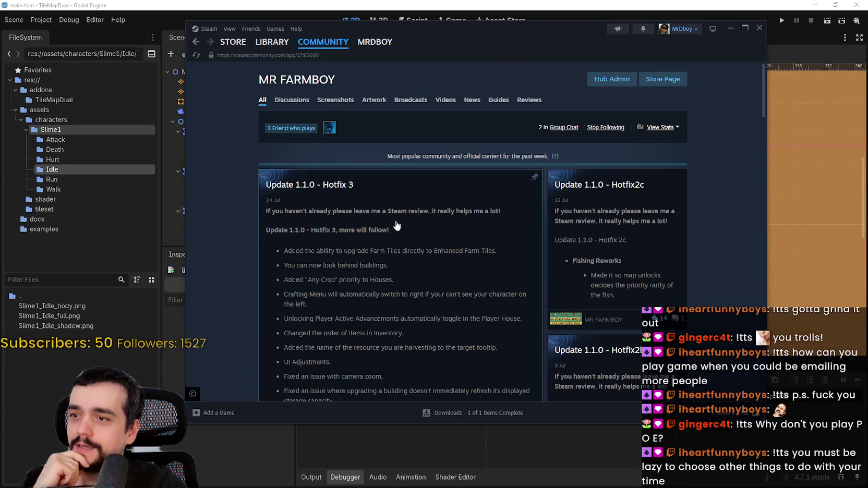
pyautogui.click(288, 100)
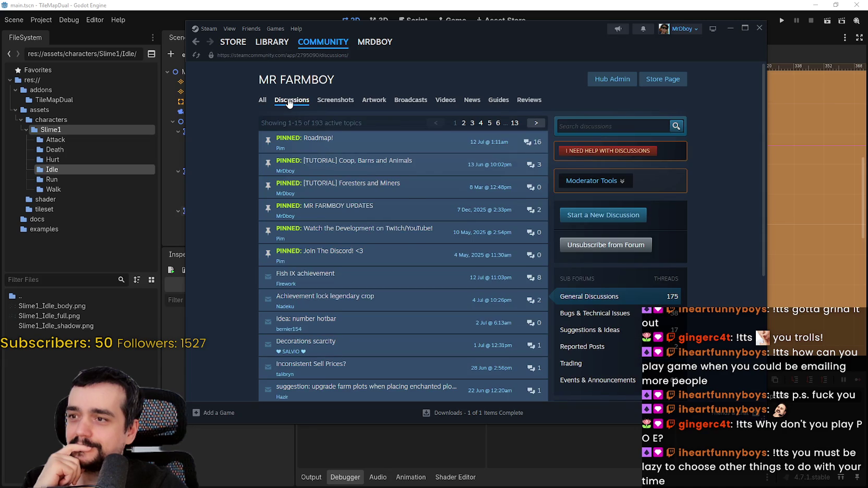
pyautogui.click(232, 42)
pyautogui.click(607, 4)
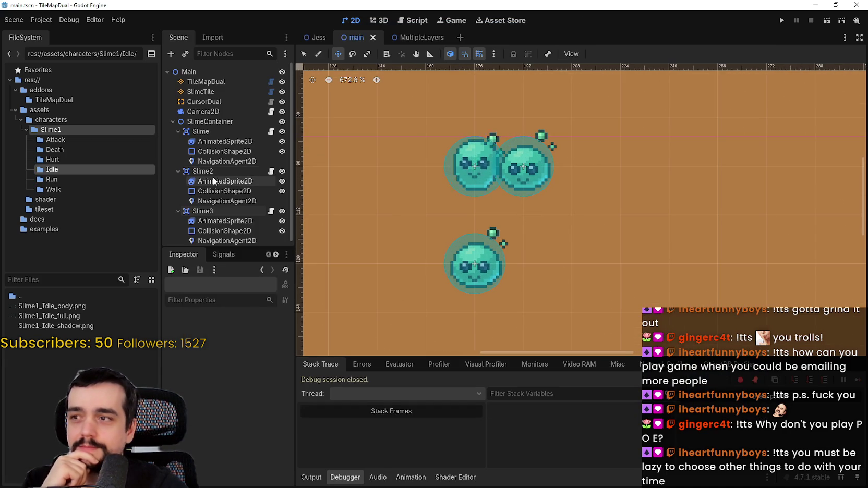
# Step: Select the Slime node in the Scene dock and open its script slime.gd
pyautogui.click(227, 162)
pyautogui.scroll(-2, 543, 215)
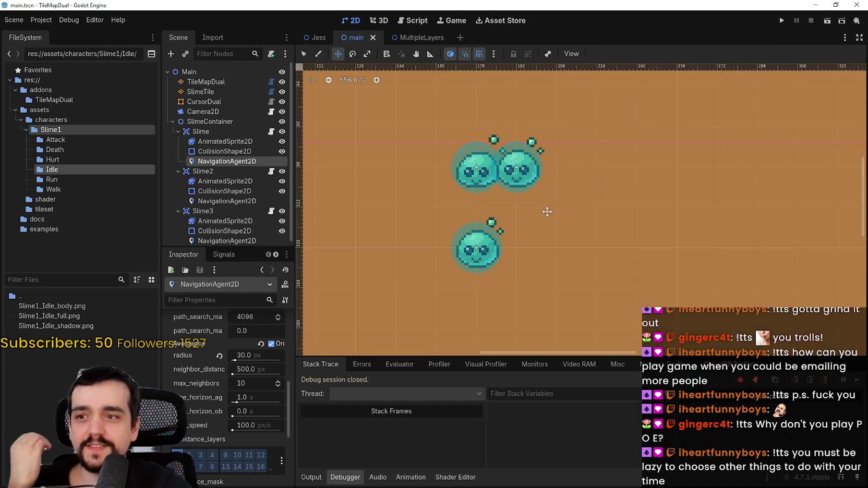
pyautogui.scroll(-3, 551, 207)
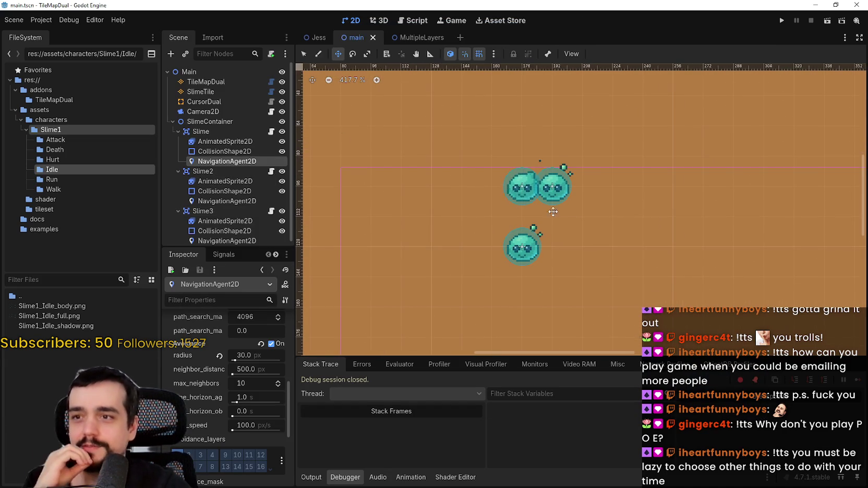
pyautogui.click(207, 134)
pyautogui.scroll(3, 441, 257)
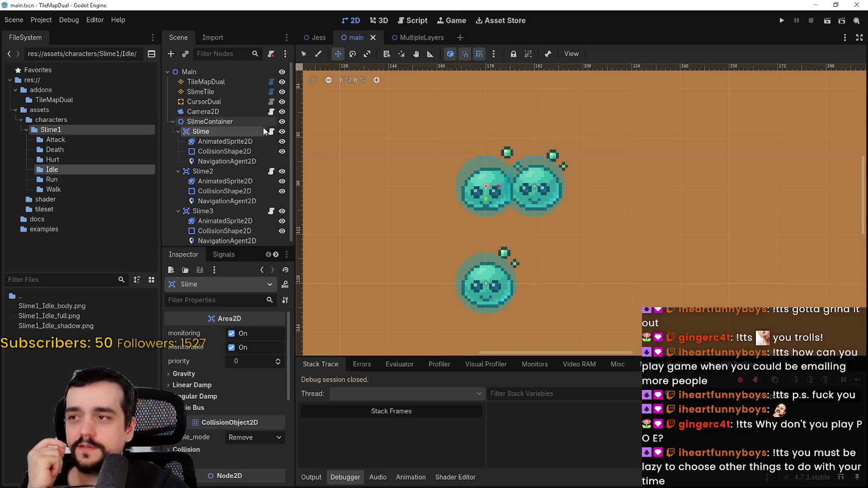
pyautogui.click(271, 132)
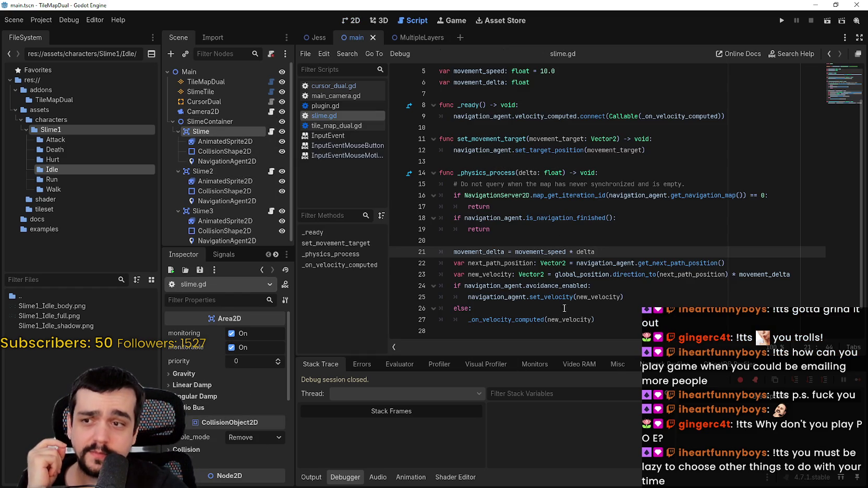
# Step: Read through slime.gd, highlighting set_target_position, set_velocity, _on_velocity_computed and the line 30 movement code
pyautogui.moveTo(681, 148); pyautogui.dragTo(472, 150)
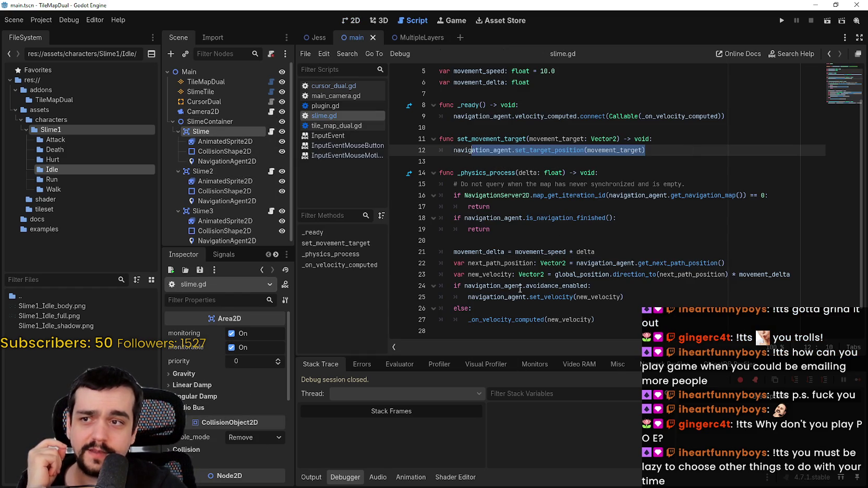
pyautogui.click(498, 241)
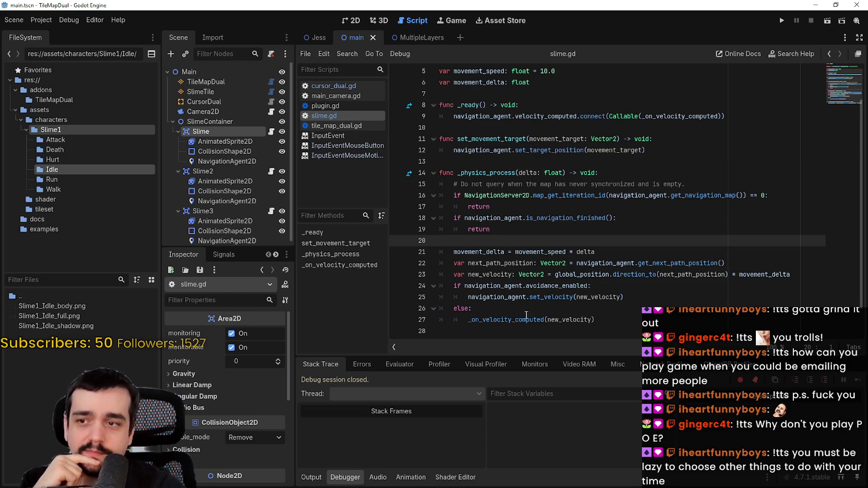
pyautogui.doubleClick(526, 317)
pyautogui.scroll(-1, 604, 317)
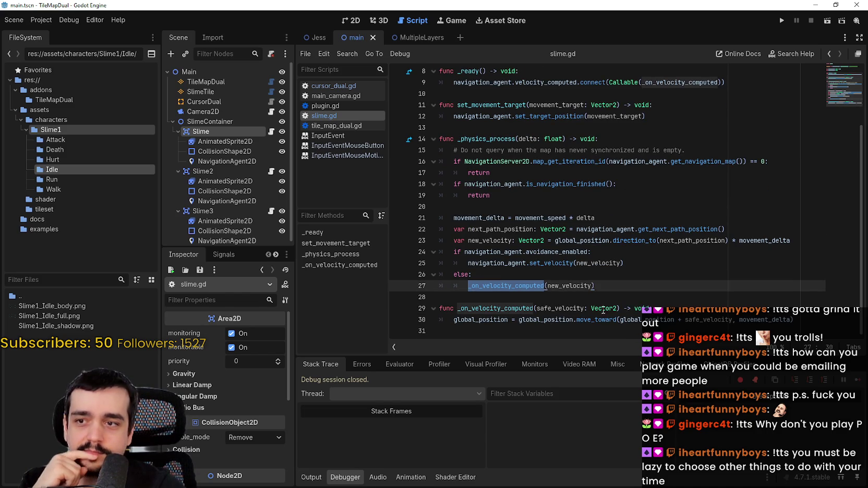
pyautogui.doubleClick(542, 263)
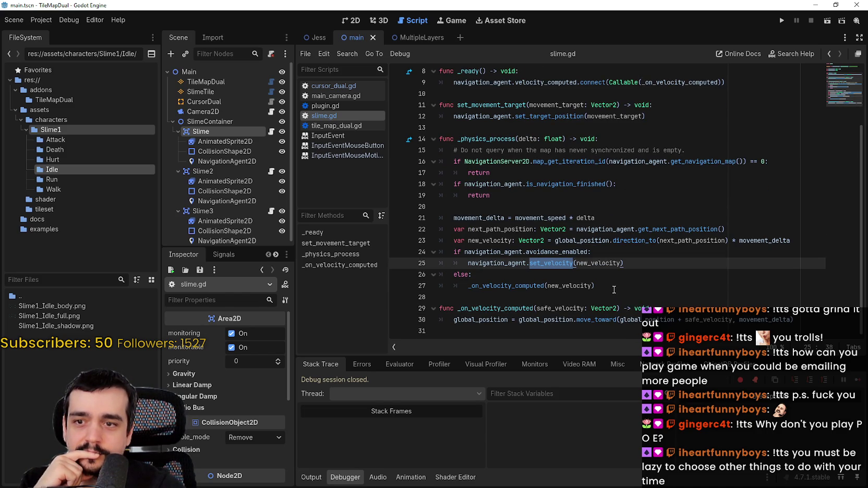
pyautogui.moveTo(455, 322); pyautogui.dragTo(818, 322)
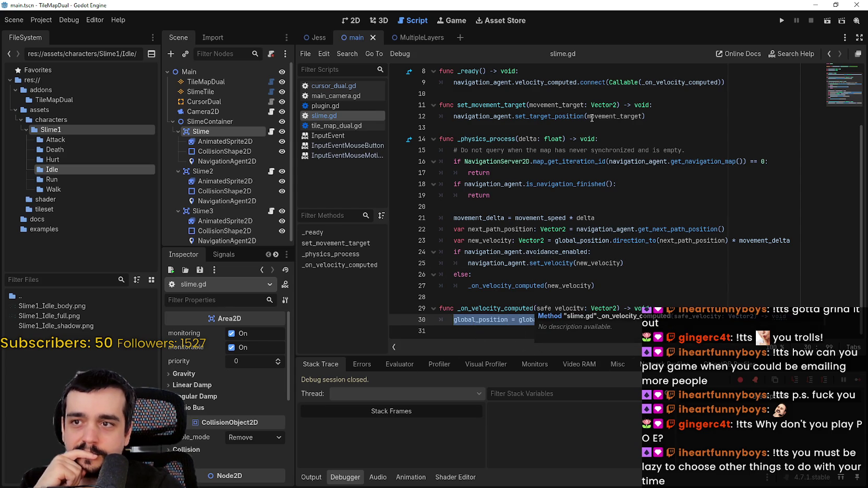
pyautogui.moveTo(475, 150); pyautogui.dragTo(730, 150)
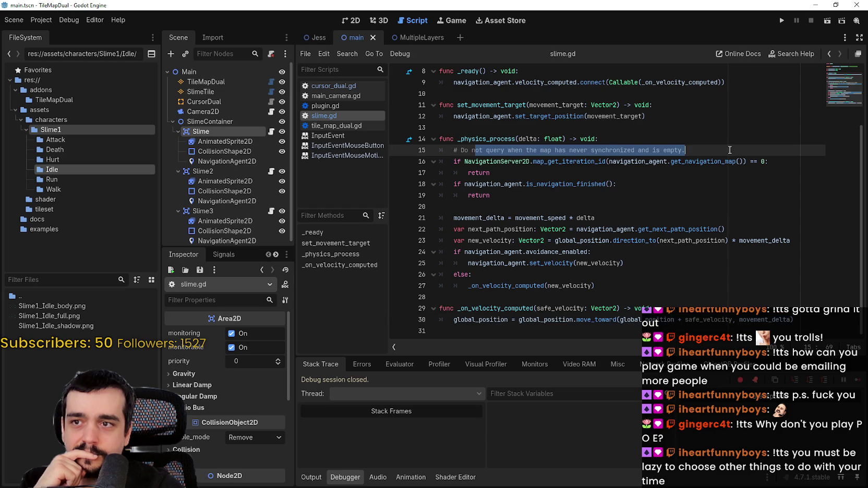
pyautogui.click(668, 308)
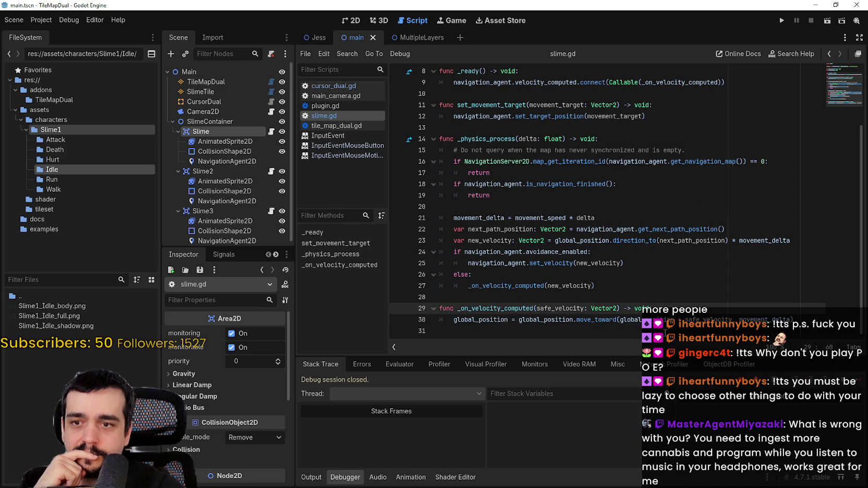
pyautogui.click(440, 331)
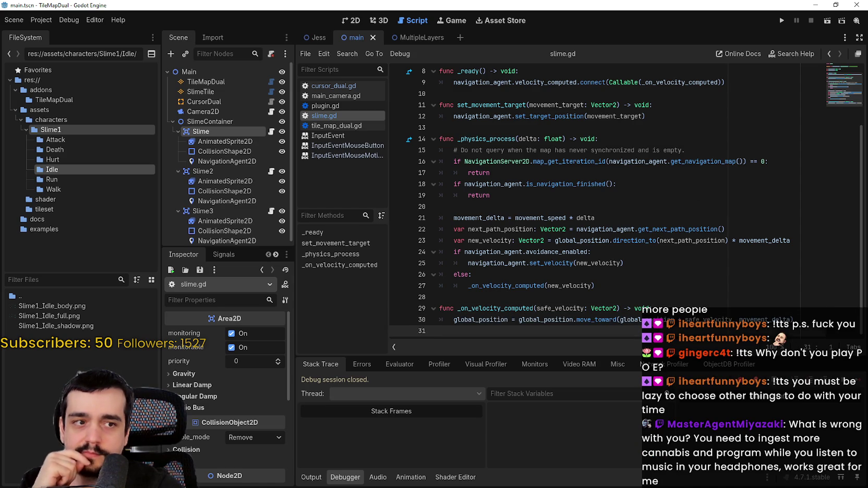
pyautogui.moveTo(439, 327)
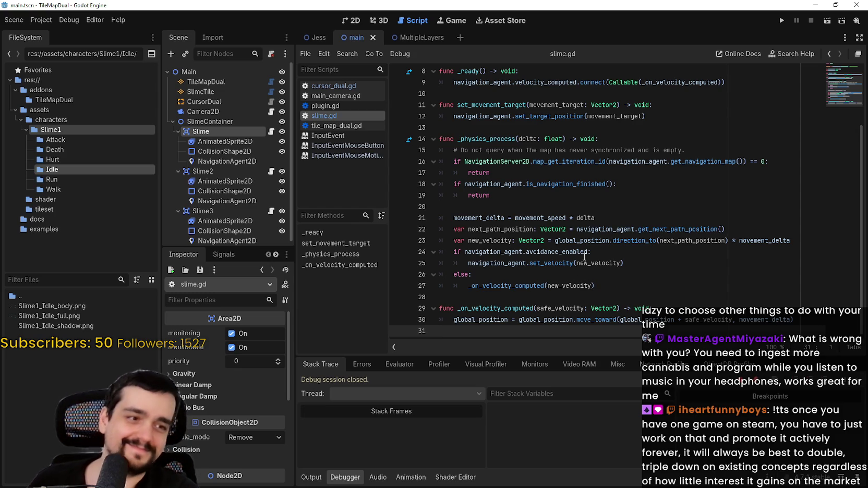
pyautogui.moveTo(584, 256)
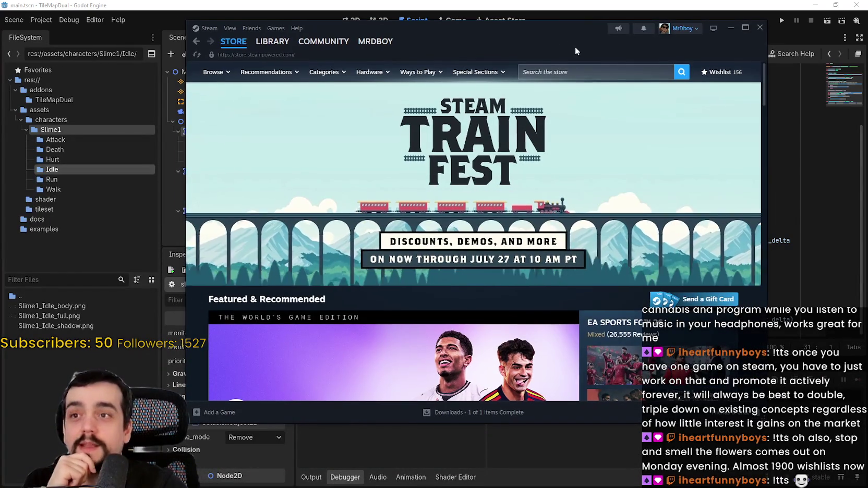
# Step: Search Steam for 'Stop and smell', open the Stop and Smell the Flowers page, then return to Godot
pyautogui.moveTo(574, 46); pyautogui.dragTo(568, 43)
pyautogui.click(581, 73)
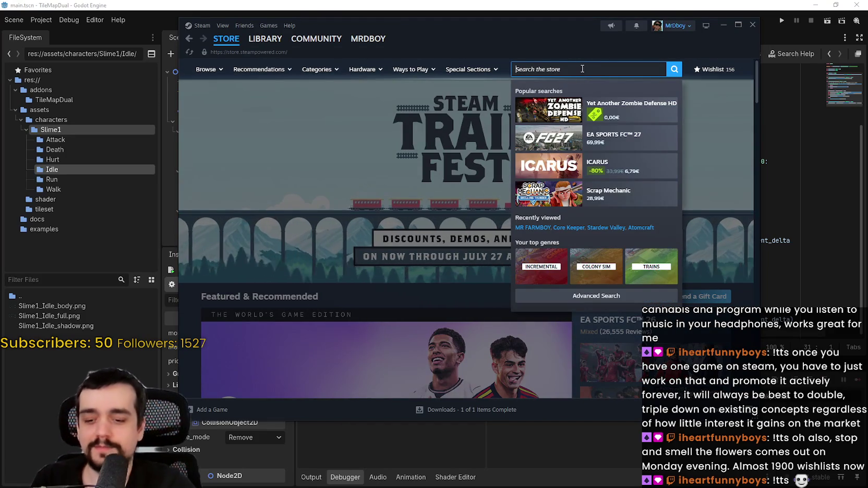
pyautogui.write('Flower')
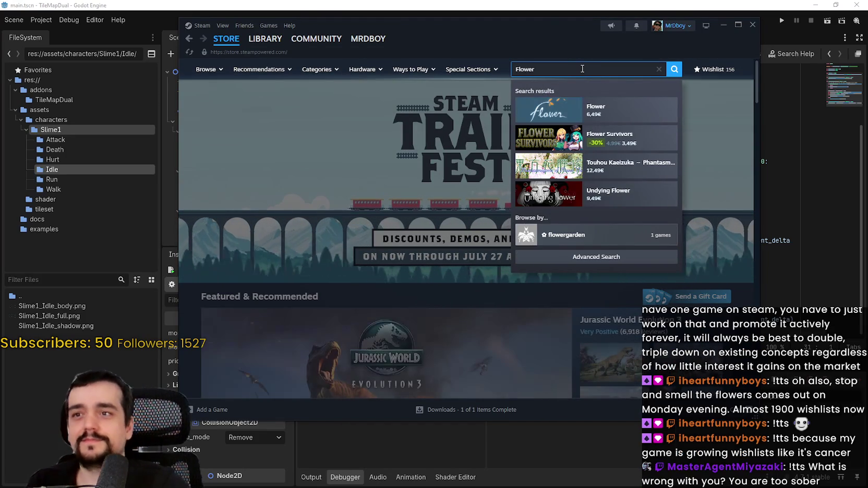
pyautogui.write('s')
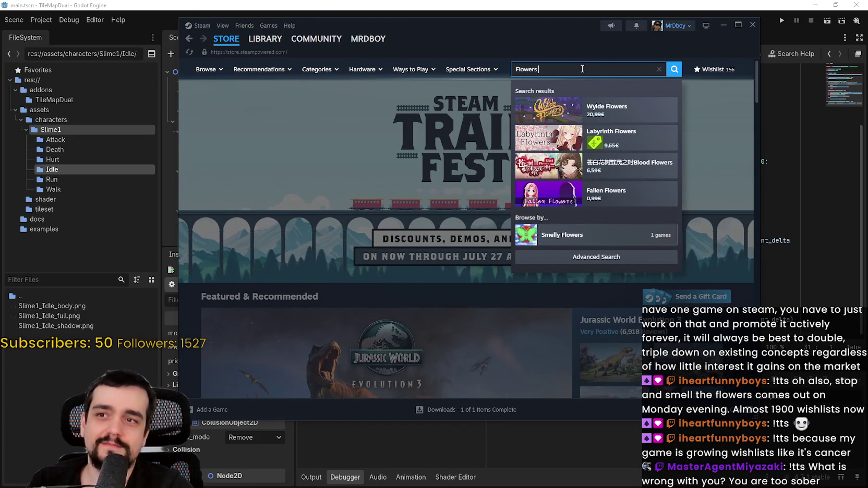
pyautogui.hotkey('ctrl', 'a')
pyautogui.press('BackSpace')
pyautogui.write('Stop')
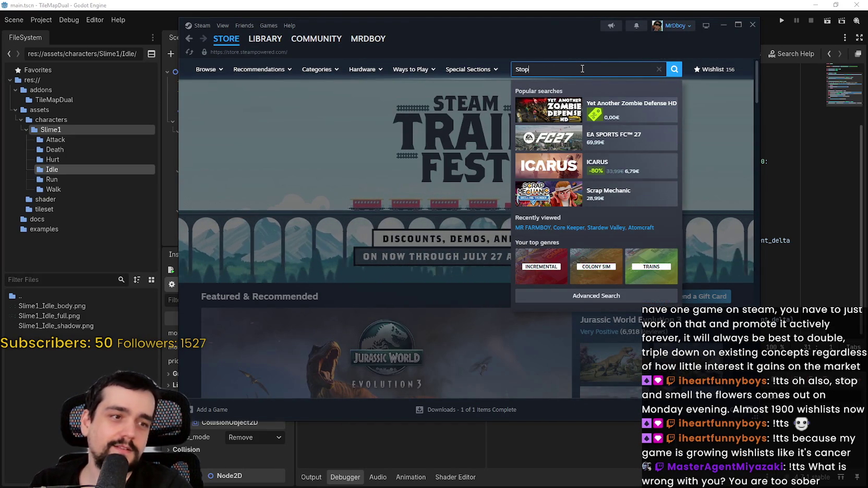
pyautogui.write(' and smell')
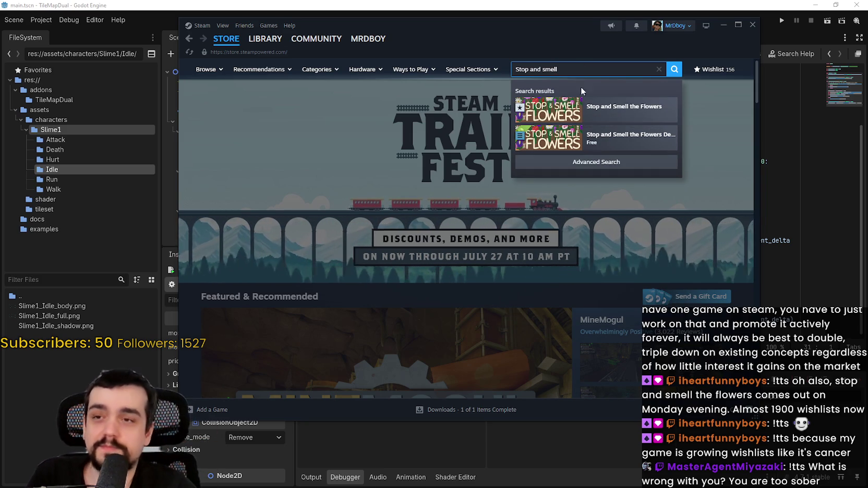
pyautogui.click(588, 107)
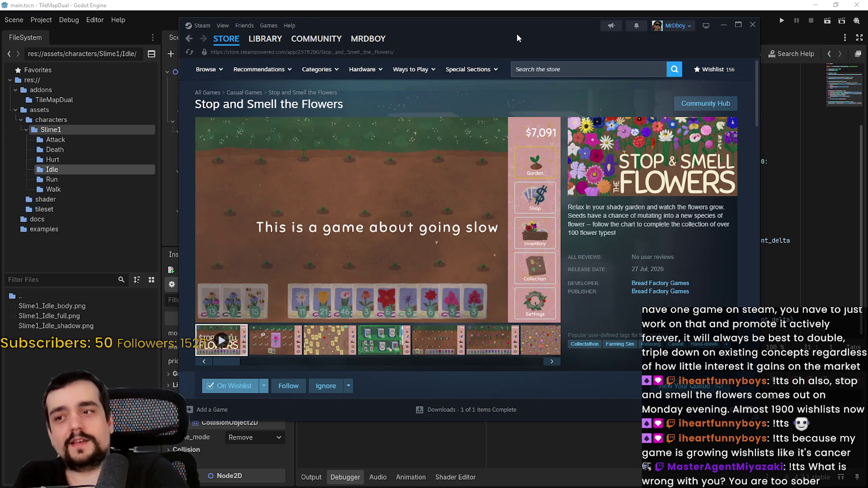
pyautogui.moveTo(493, 30); pyautogui.dragTo(464, 28)
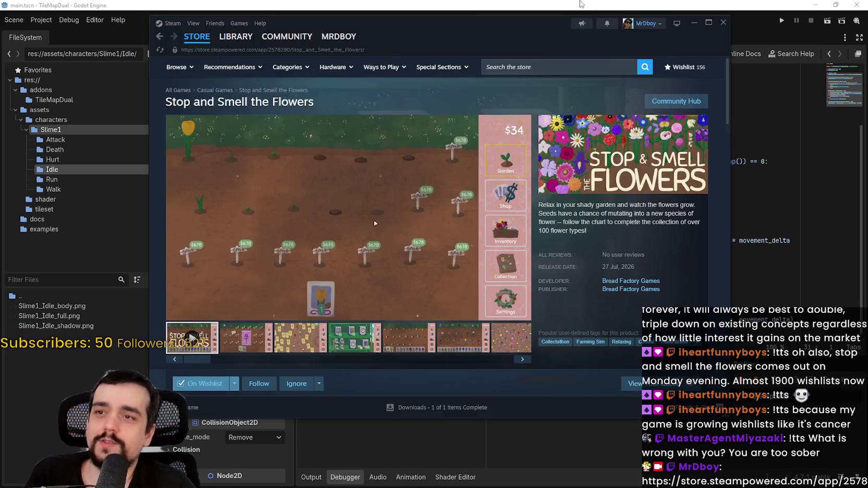
pyautogui.hotkey('alt', 'Tab')
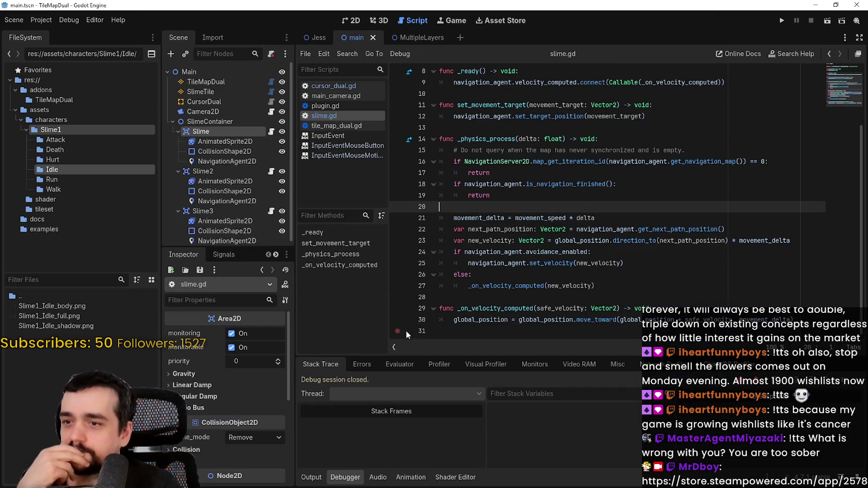
pyautogui.doubleClick(539, 320)
pyautogui.doubleClick(593, 319)
pyautogui.moveTo(593, 319)
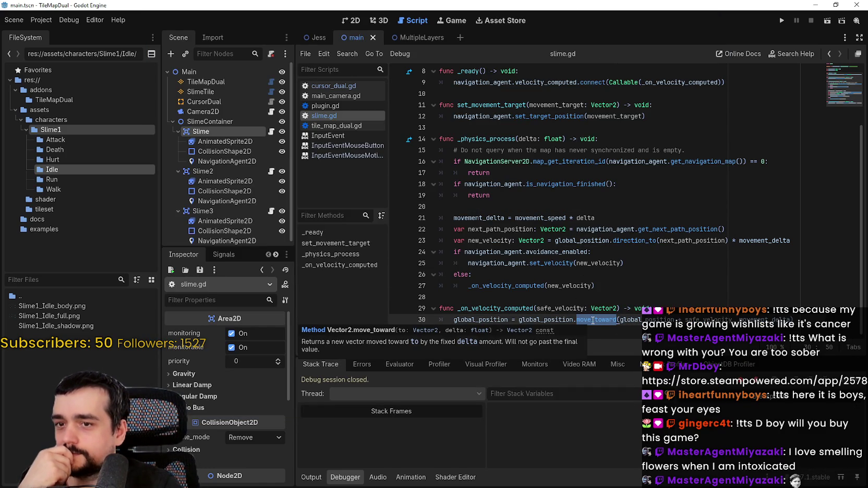
pyautogui.doubleClick(764, 319)
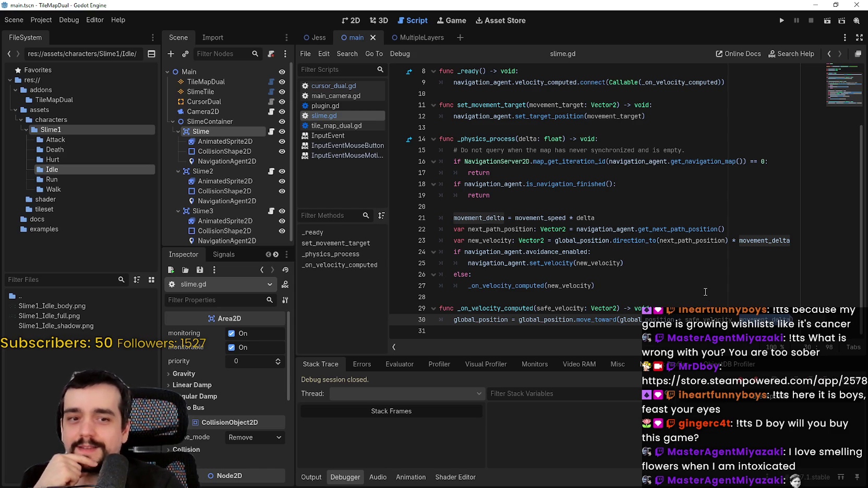
pyautogui.moveTo(527, 208); pyautogui.dragTo(546, 218)
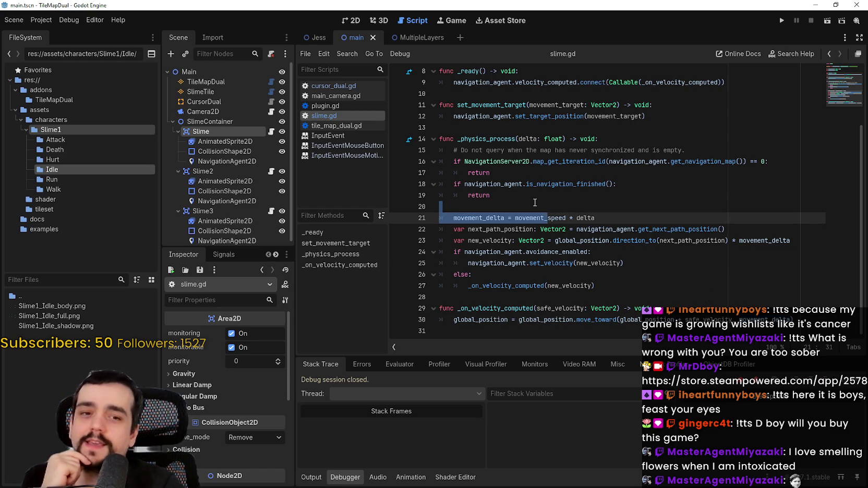
pyautogui.click(534, 203)
pyautogui.scroll(1, 535, 202)
pyautogui.scroll(-1, 538, 136)
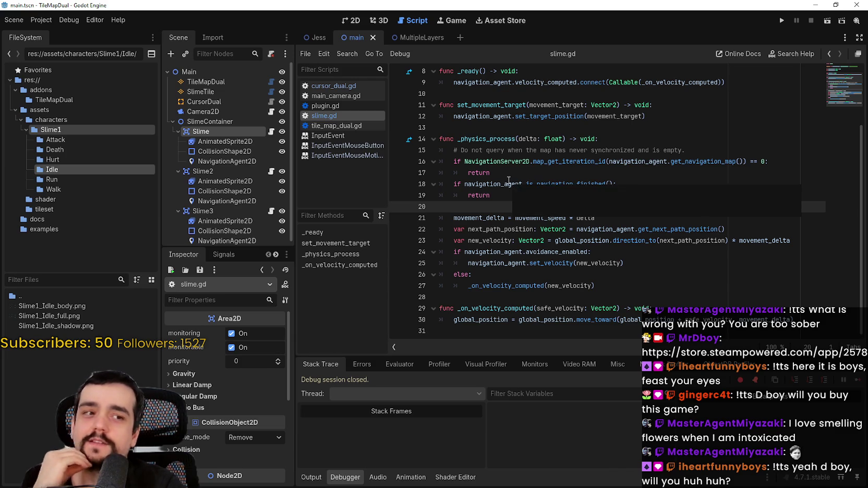
pyautogui.scroll(1, 507, 175)
pyautogui.scroll(-1, 507, 173)
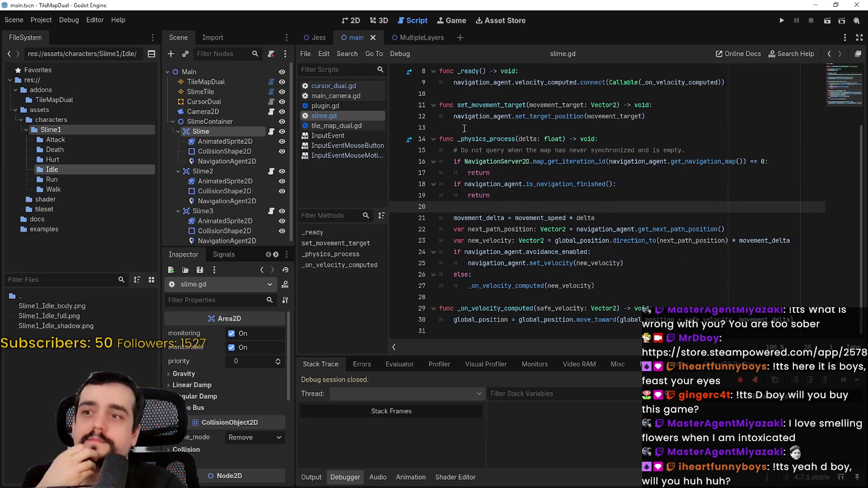
pyautogui.scroll(3, 465, 130)
pyautogui.click(466, 171)
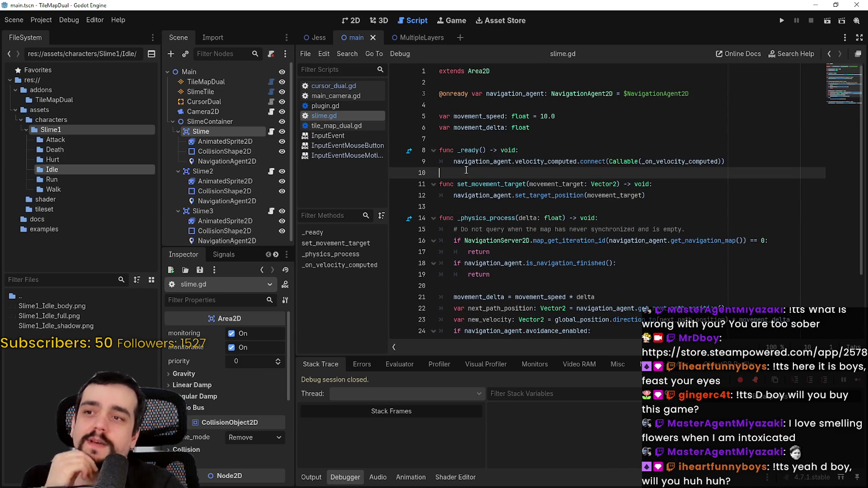
pyautogui.click(451, 137)
pyautogui.scroll(-3, 527, 308)
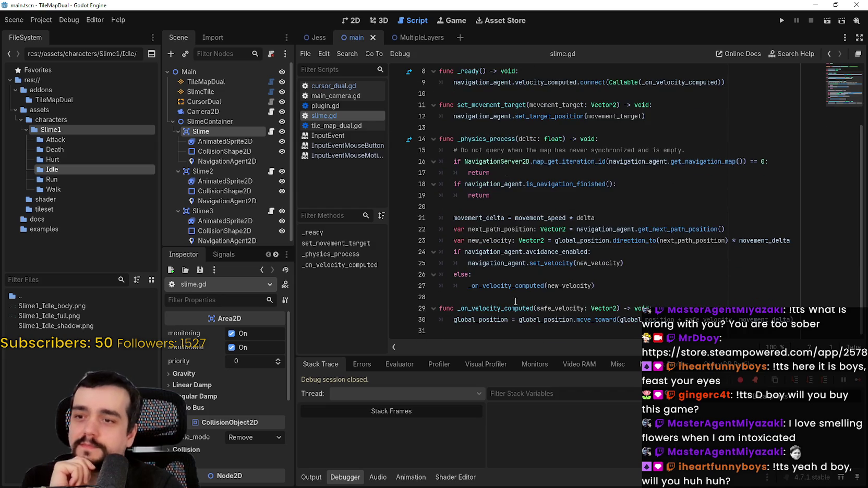
pyautogui.click(439, 309)
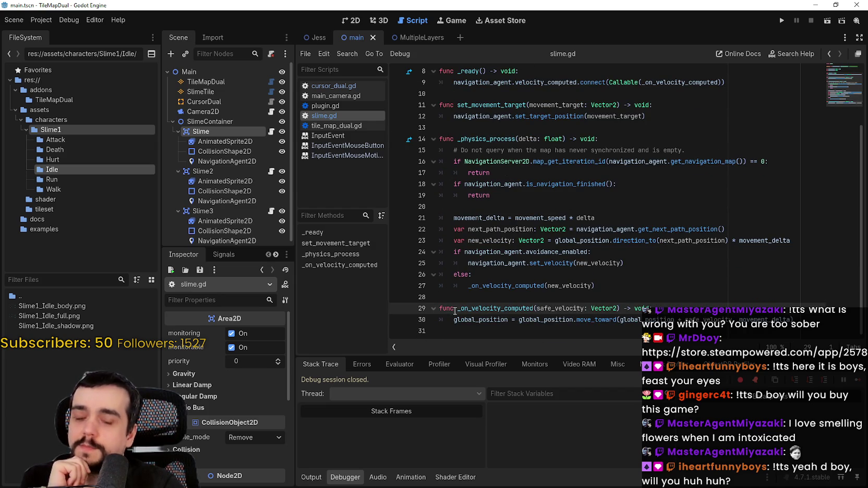
pyautogui.click(447, 315)
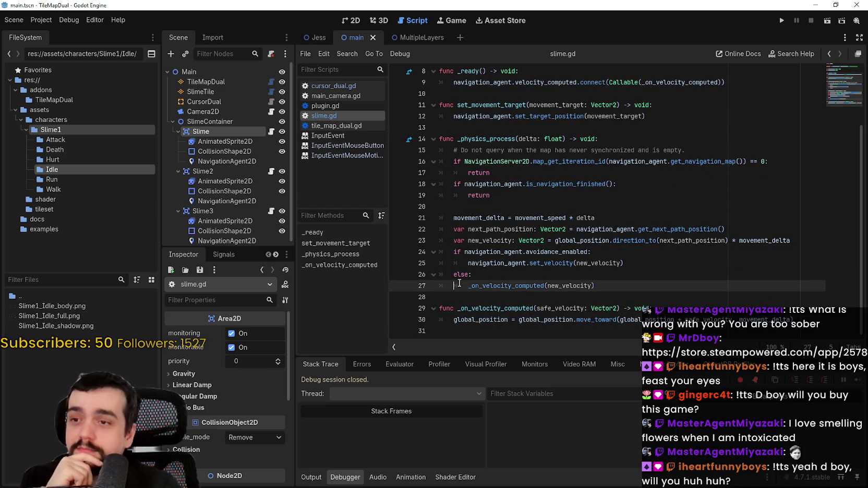
pyautogui.click(465, 255)
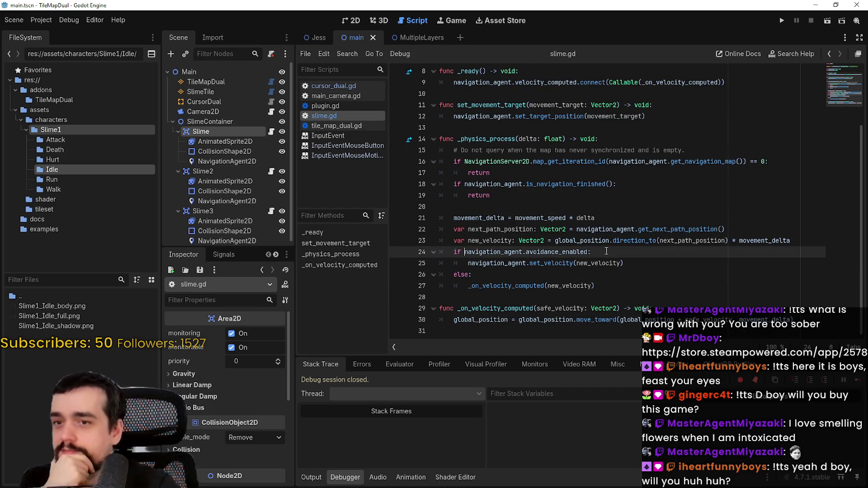
pyautogui.doubleClick(693, 241)
pyautogui.scroll(1, 659, 253)
pyautogui.doubleClick(585, 251)
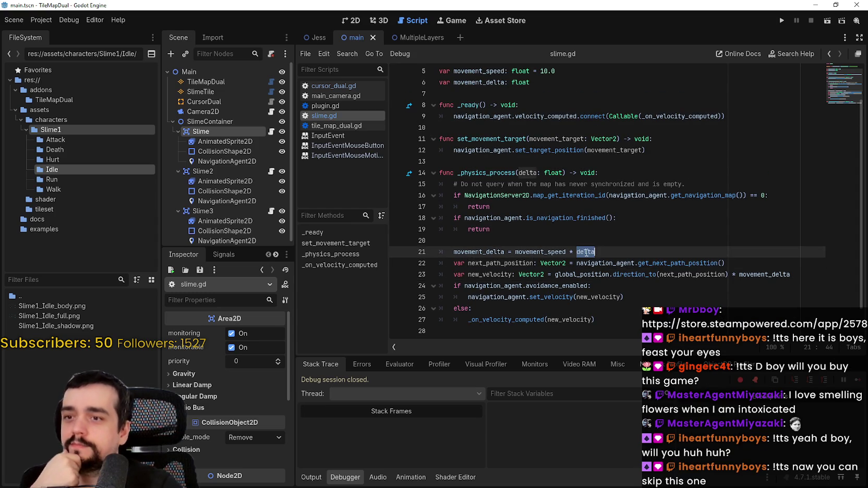
pyautogui.scroll(2, 586, 253)
pyautogui.click(586, 252)
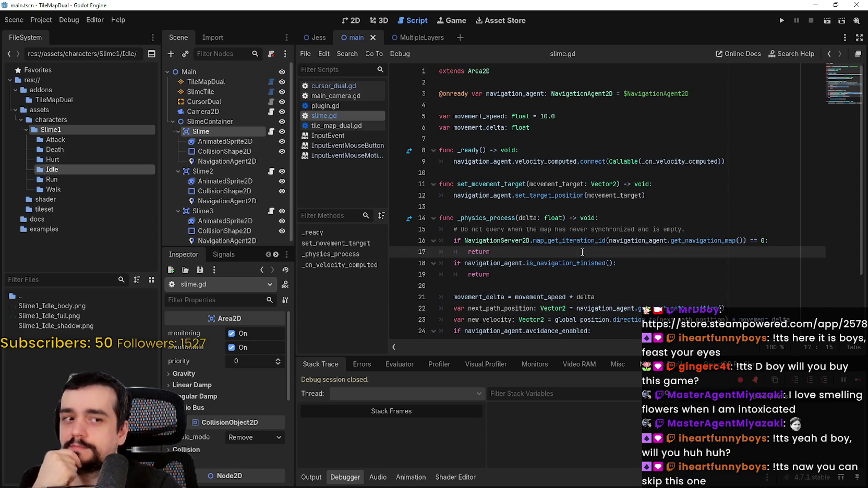
pyautogui.click(552, 229)
pyautogui.click(555, 184)
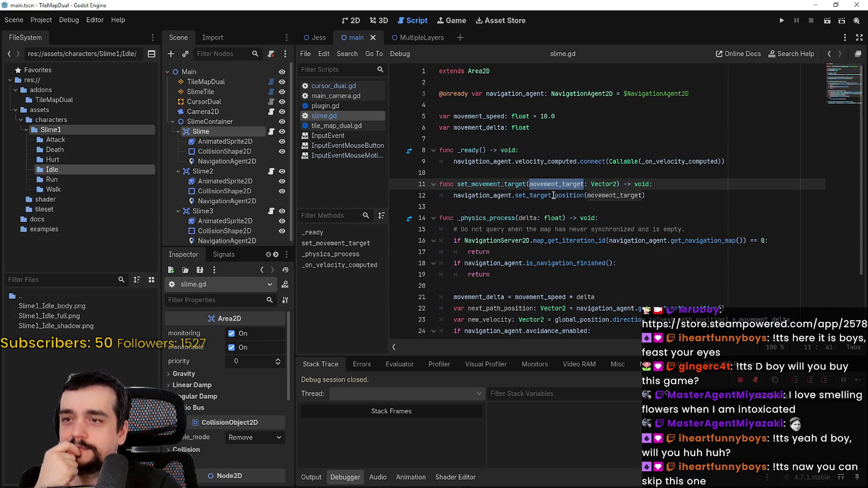
pyautogui.click(614, 195)
pyautogui.doubleClick(614, 195)
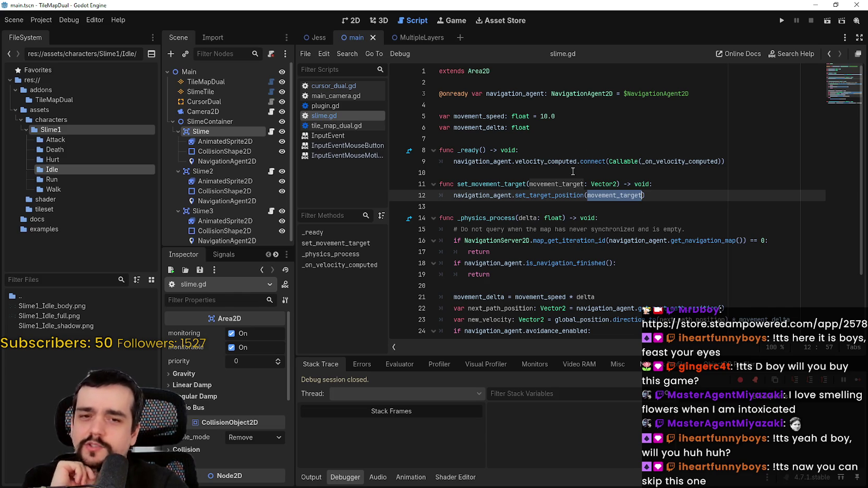
pyautogui.click(516, 175)
pyautogui.scroll(-3, 519, 180)
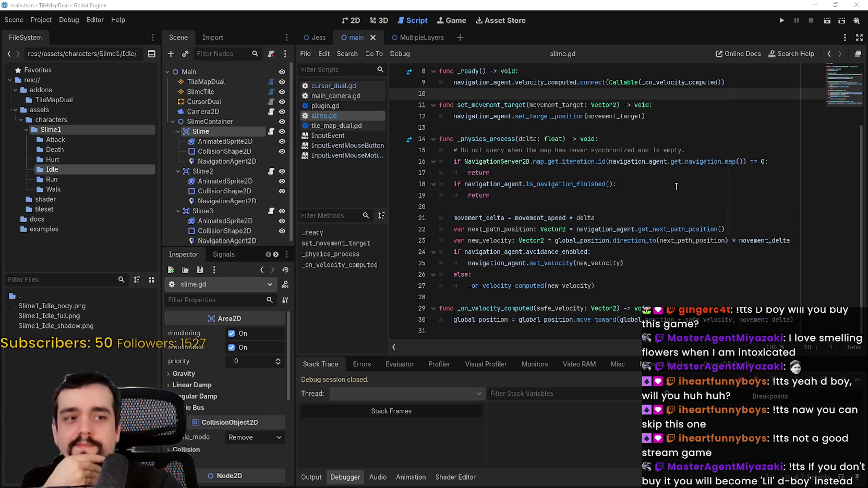
pyautogui.click(552, 208)
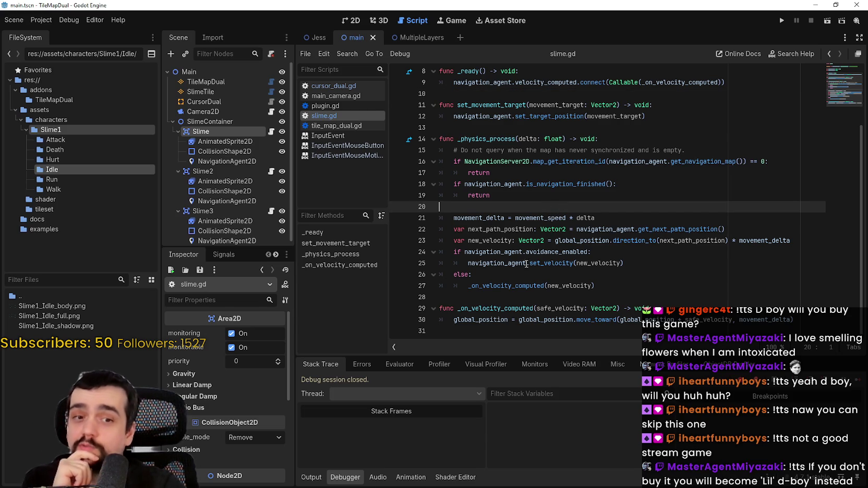
pyautogui.click(508, 298)
pyautogui.click(507, 320)
pyautogui.moveTo(802, 320)
pyautogui.mouseDown()
pyautogui.moveTo(435, 319)
pyautogui.moveTo(443, 307)
pyautogui.moveTo(447, 321)
pyautogui.mouseUp()
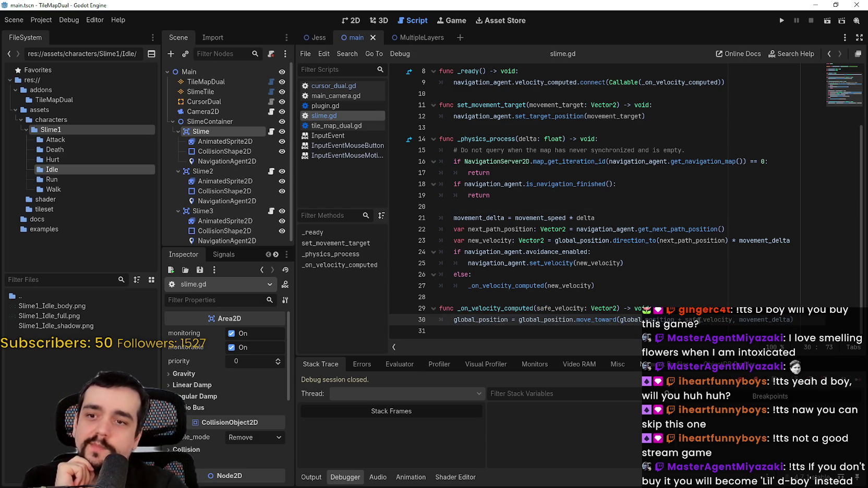
pyautogui.doubleClick(709, 320)
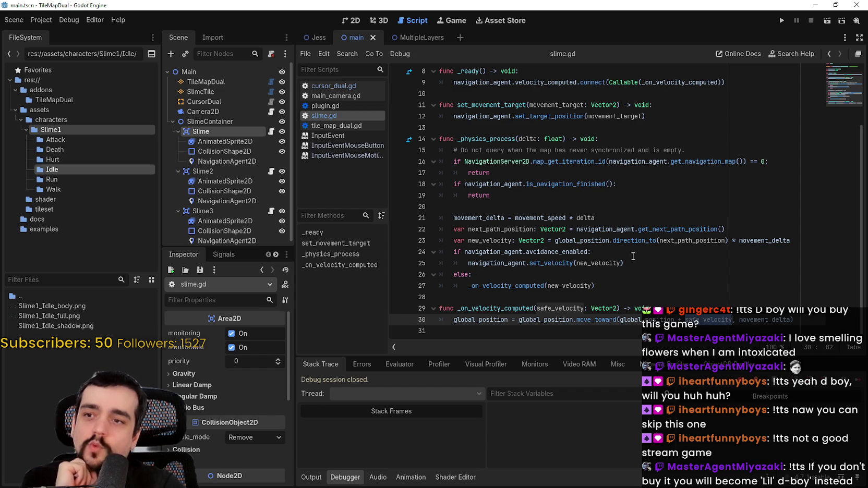
pyautogui.doubleClick(472, 320)
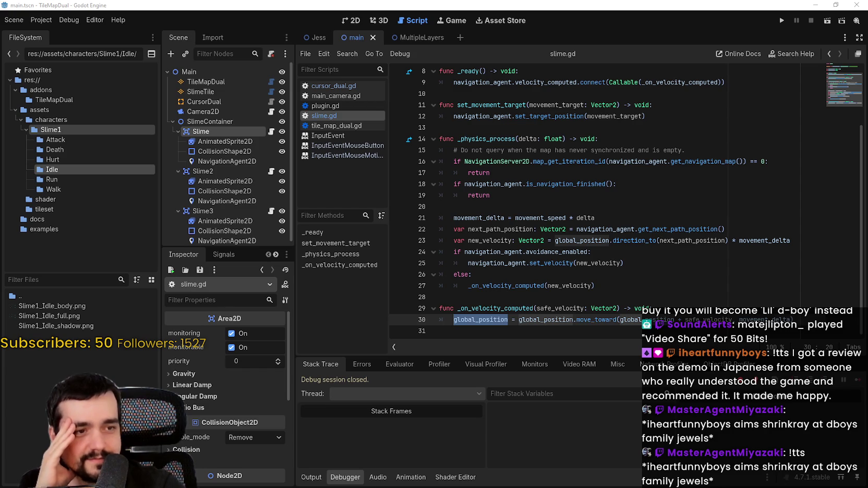
pyautogui.click(595, 185)
pyautogui.click(585, 199)
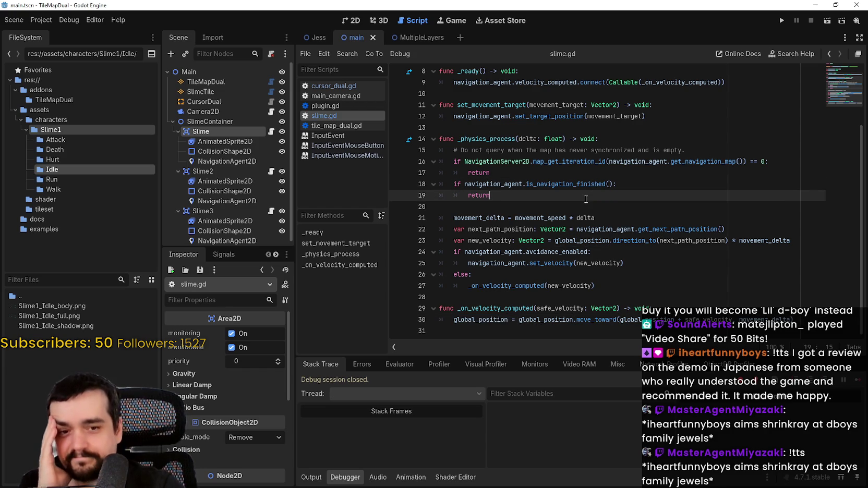
pyautogui.click(527, 207)
pyautogui.scroll(3, 525, 207)
pyautogui.scroll(-3, 538, 246)
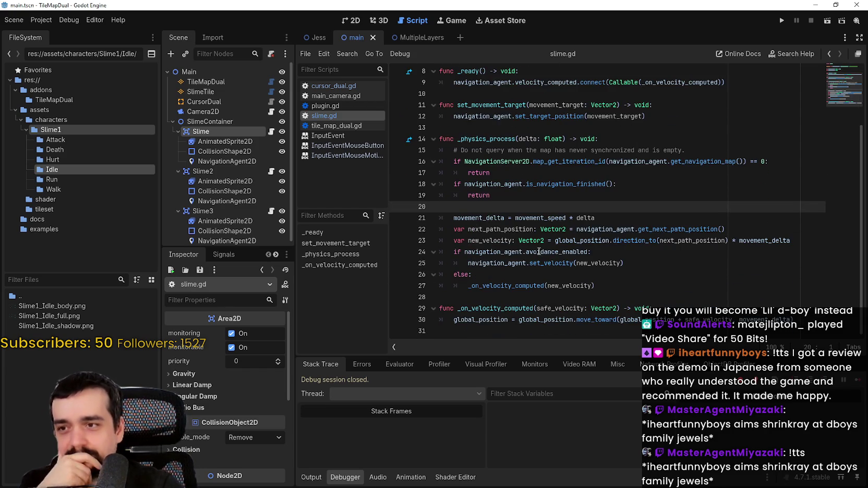
pyautogui.doubleClick(483, 218)
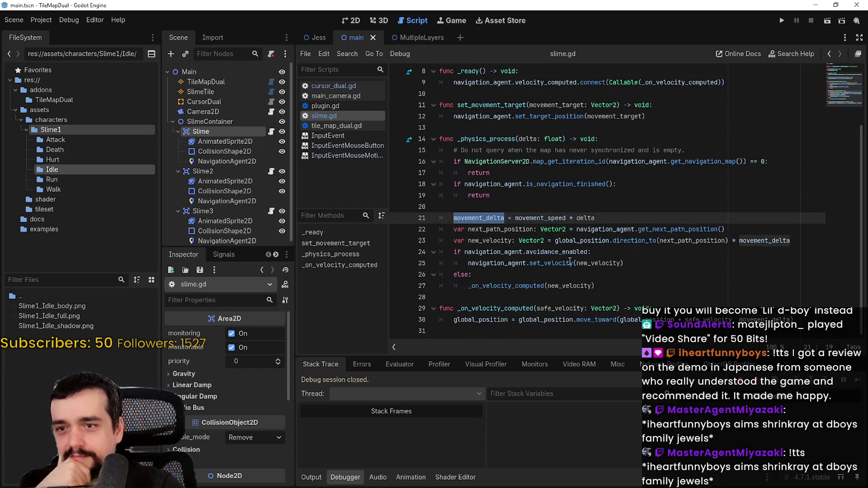
pyautogui.scroll(3, 551, 282)
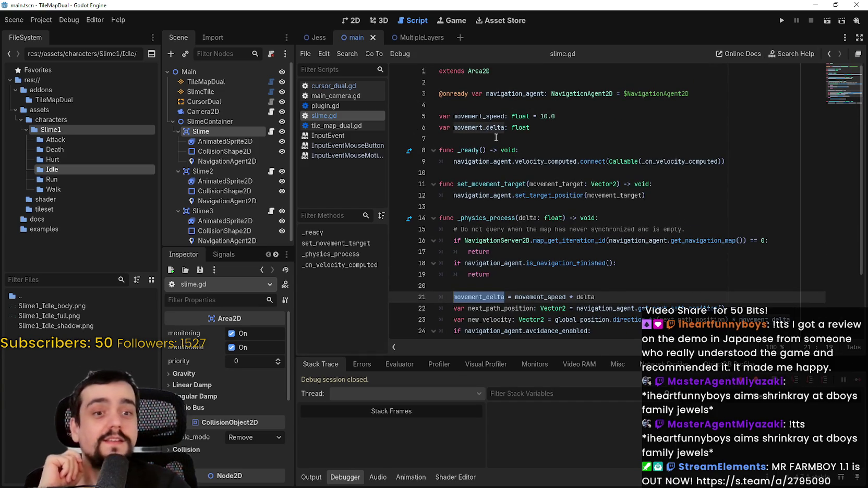
pyautogui.click(512, 170)
pyautogui.click(219, 201)
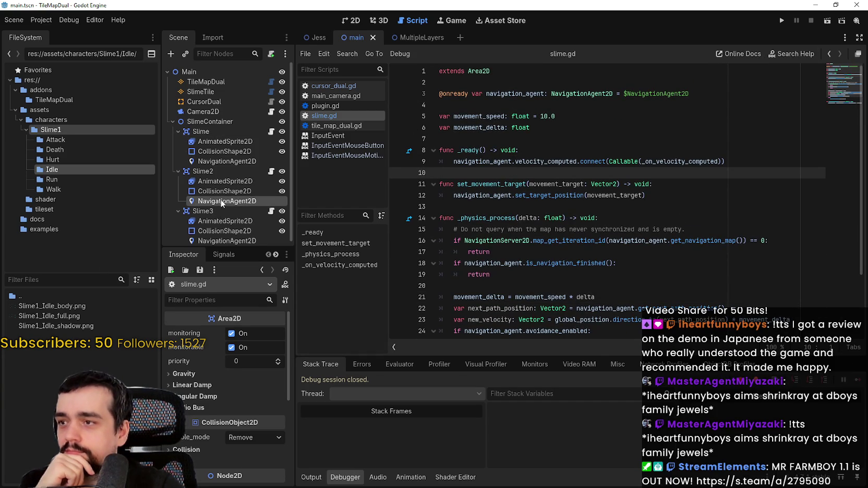
# Step: Enable Debug on the NavigationAgent2D of Slime, Slime2 and Slime3, then run the main scene
pyautogui.click(224, 161)
pyautogui.scroll(-5, 208, 426)
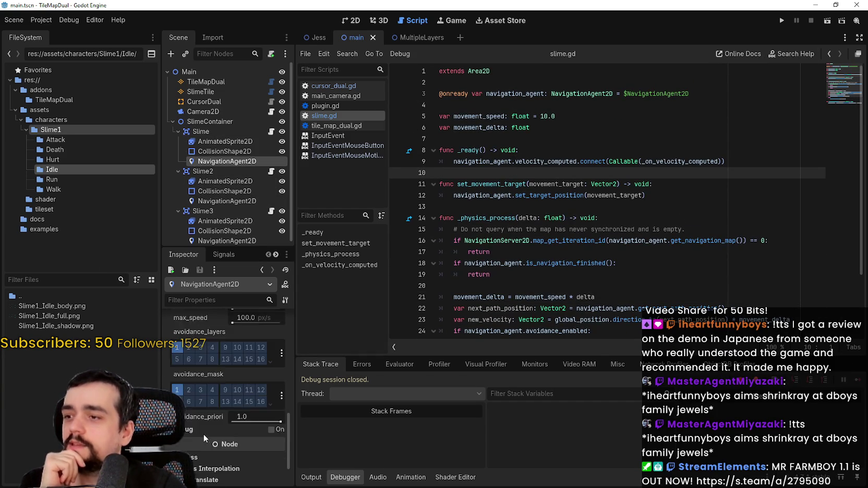
pyautogui.click(277, 381)
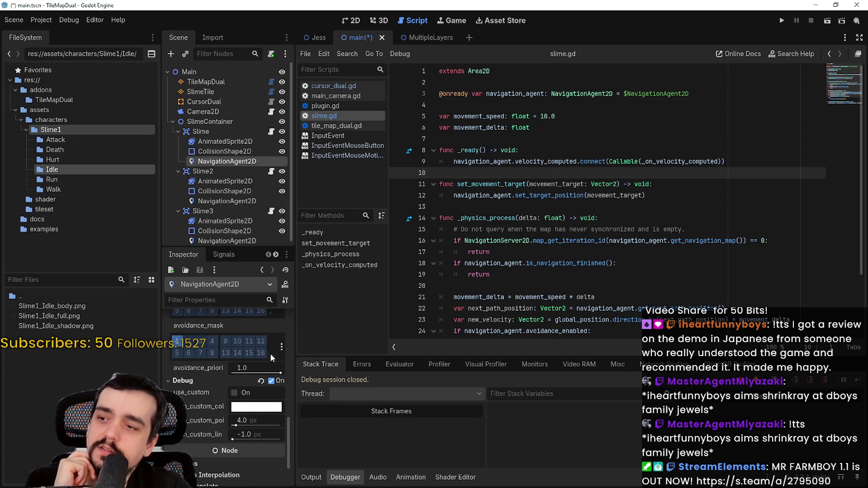
pyautogui.scroll(-1, 224, 181)
pyautogui.click(223, 196)
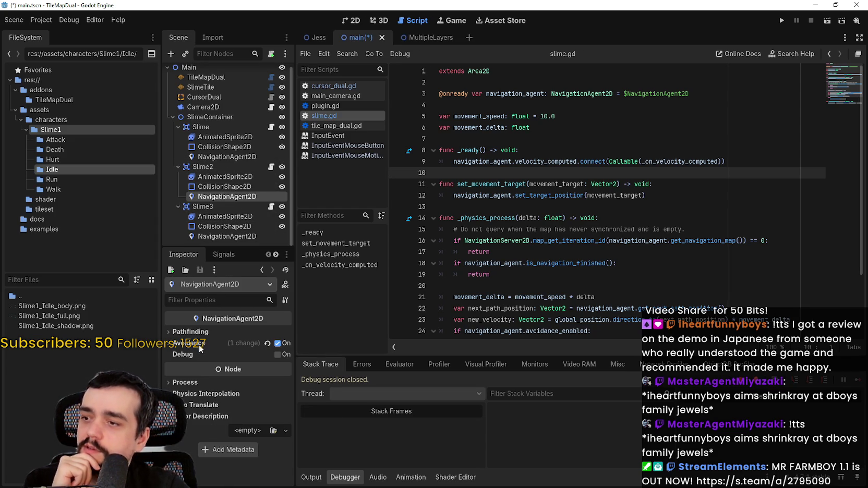
pyautogui.click(278, 355)
pyautogui.scroll(1, 208, 198)
pyautogui.click(225, 241)
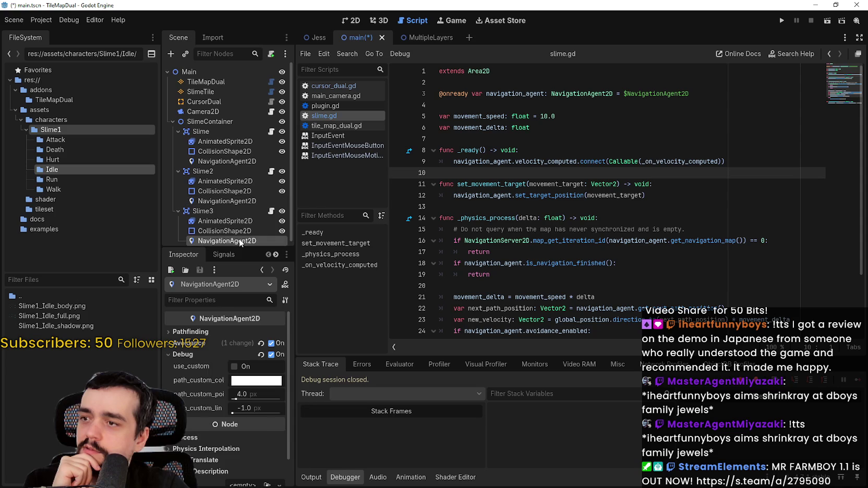
pyautogui.click(277, 354)
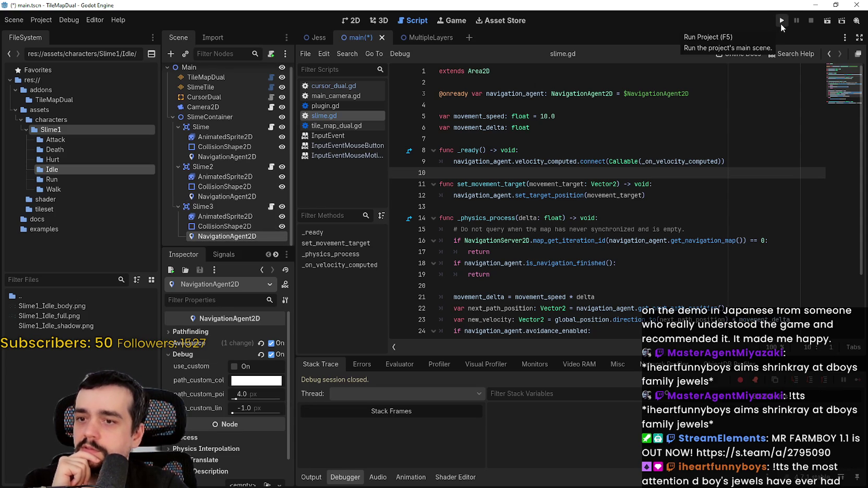
pyautogui.click(781, 21)
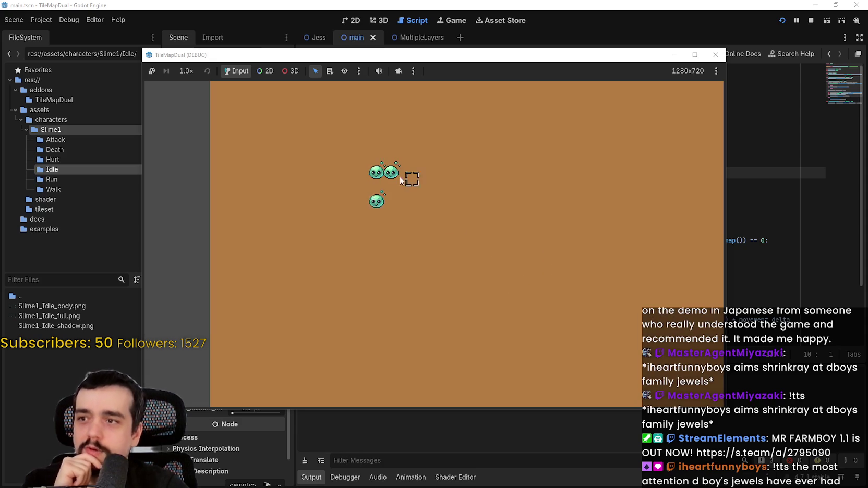
# Step: Zoom and pan the game camera to view the slimes on the grass patch, then stop the game
pyautogui.scroll(2, 407, 168)
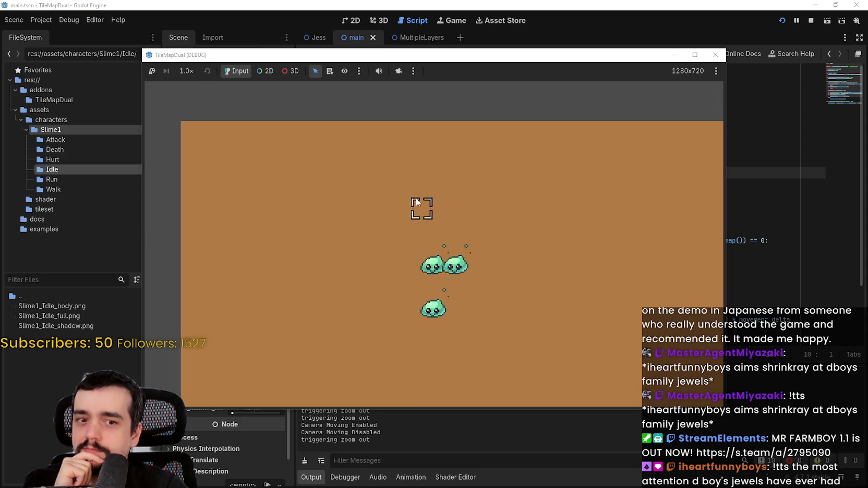
pyautogui.scroll(3, 443, 235)
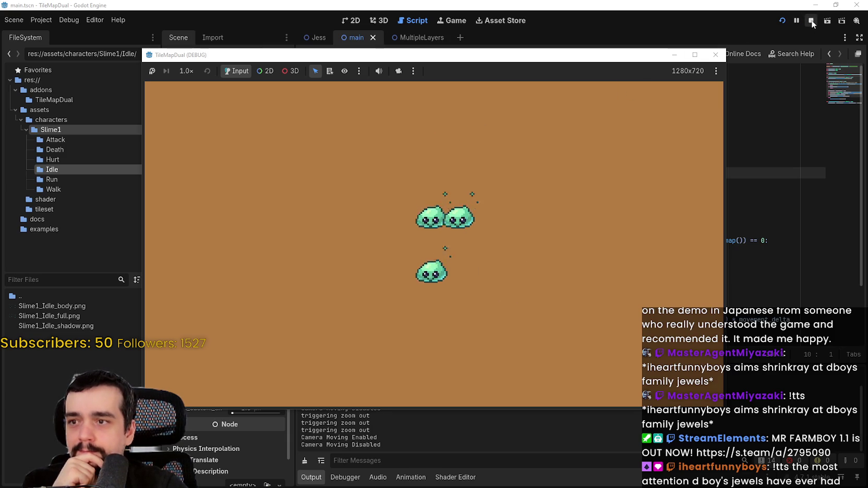
pyautogui.scroll(1, 446, 233)
pyautogui.scroll(-3, 446, 232)
pyautogui.moveTo(446, 232)
pyautogui.mouseDown()
pyautogui.moveTo(406, 200)
pyautogui.moveTo(479, 203)
pyautogui.moveTo(378, 273)
pyautogui.moveTo(246, 268)
pyautogui.moveTo(583, 180)
pyautogui.mouseUp()
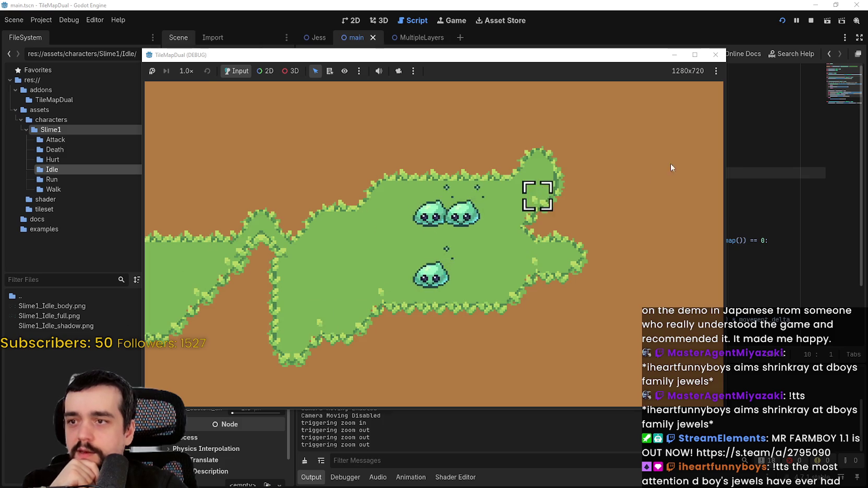
pyautogui.click(810, 20)
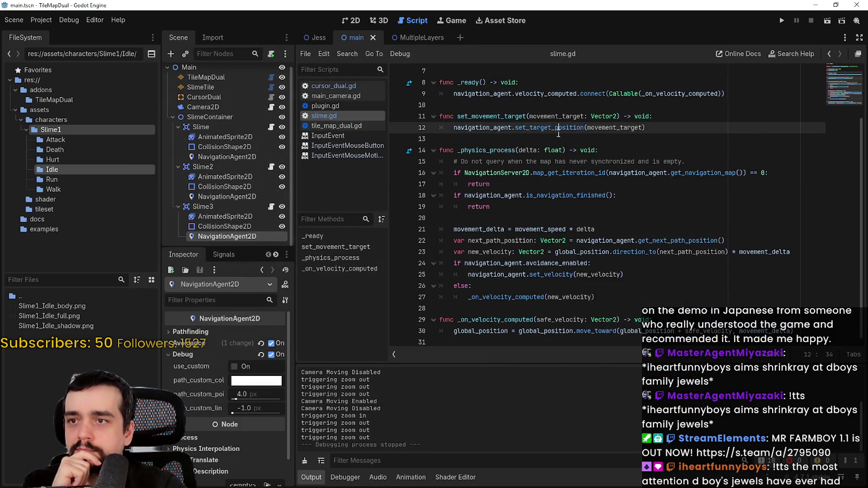
# Step: Change line 30 of slime.gd to add to global_position with +=, save, and run the project
pyautogui.click(562, 140)
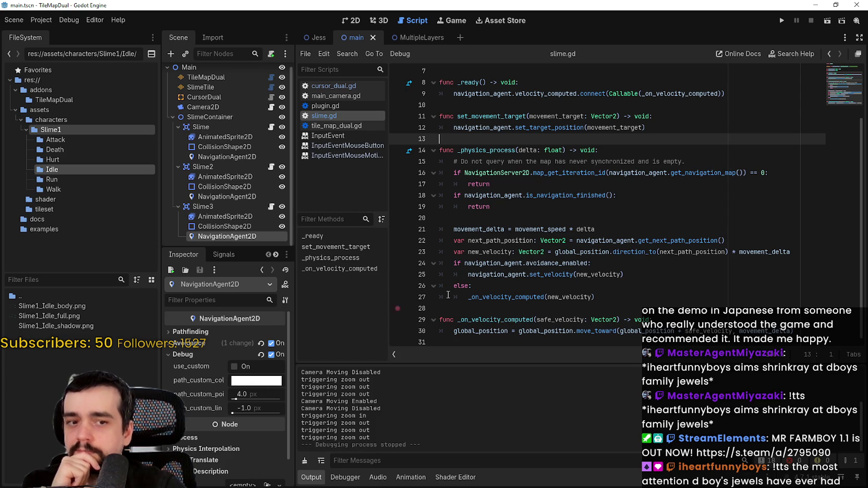
pyautogui.doubleClick(497, 331)
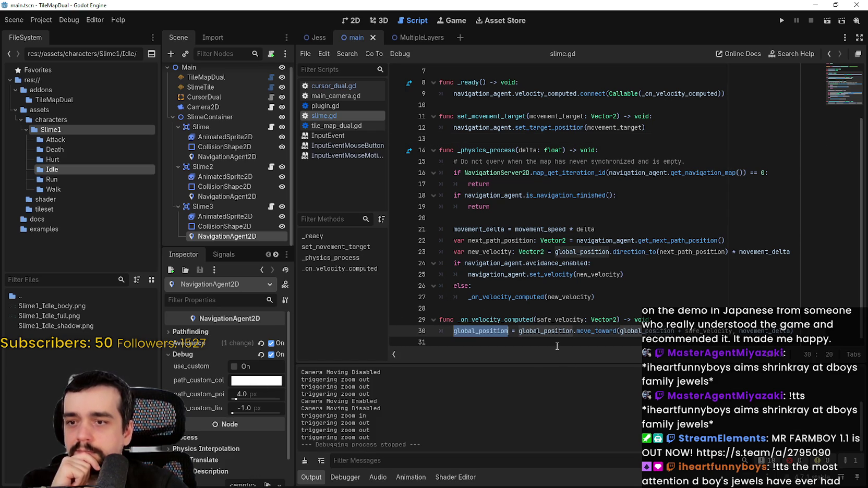
pyautogui.click(514, 332)
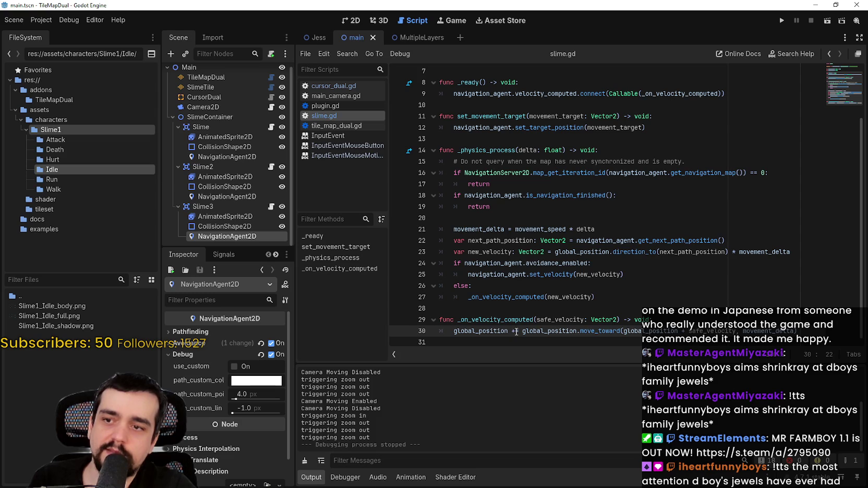
pyautogui.press('BackSpace')
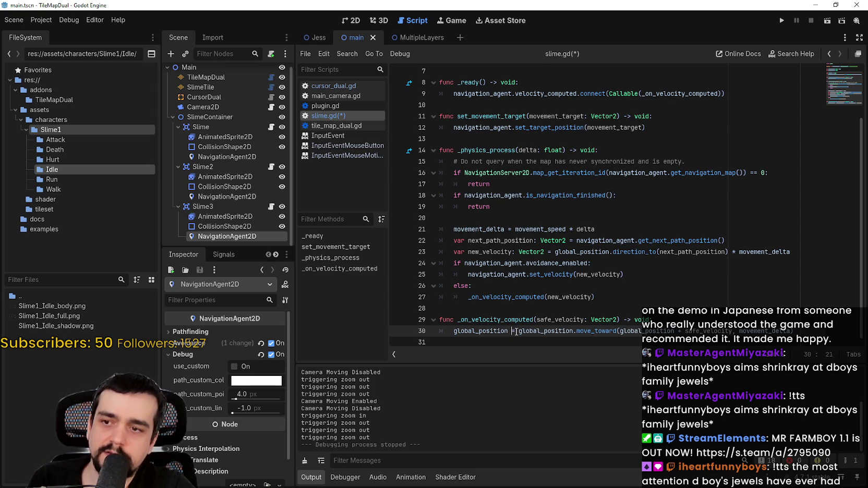
pyautogui.moveTo(598, 336)
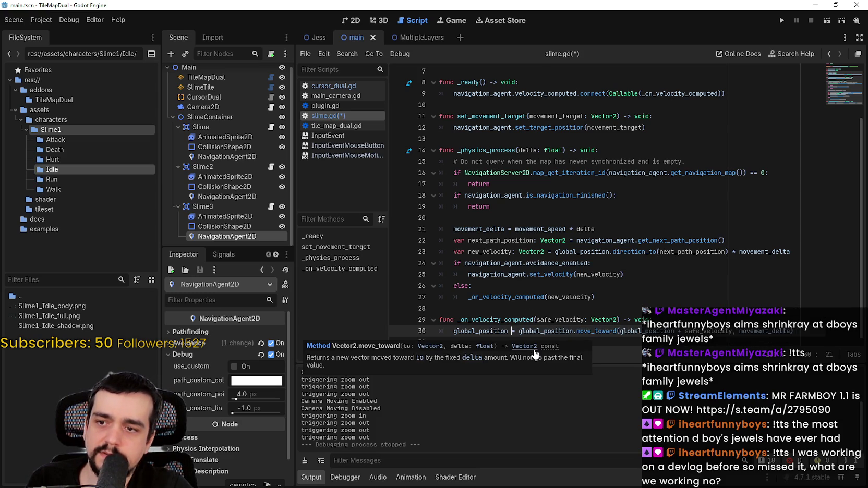
pyautogui.write('=')
pyautogui.moveTo(551, 348)
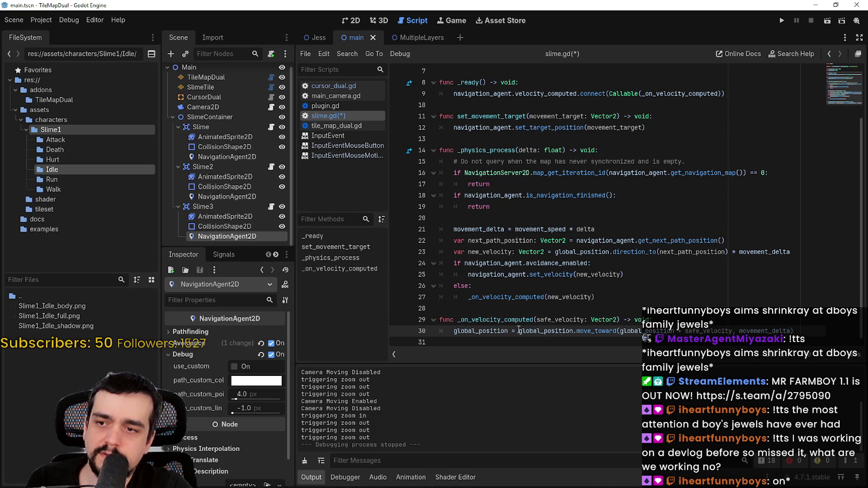
pyautogui.write('+')
pyautogui.hotkey('ctrl', 's')
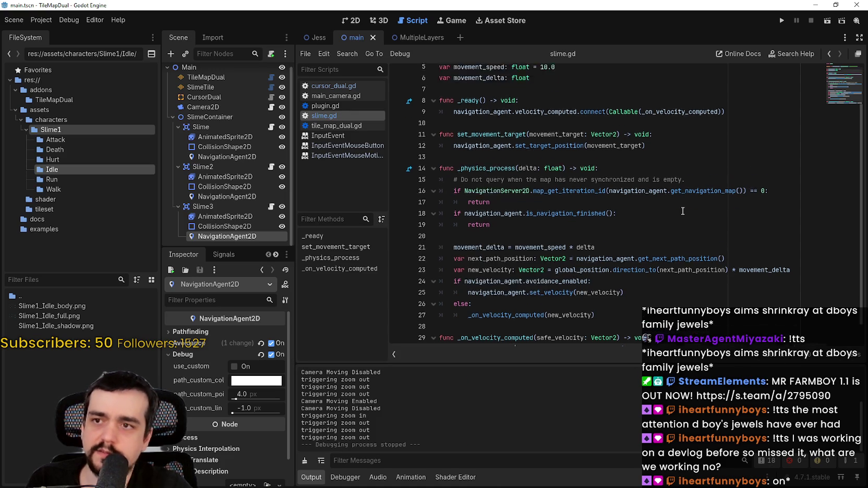
pyautogui.click(781, 20)
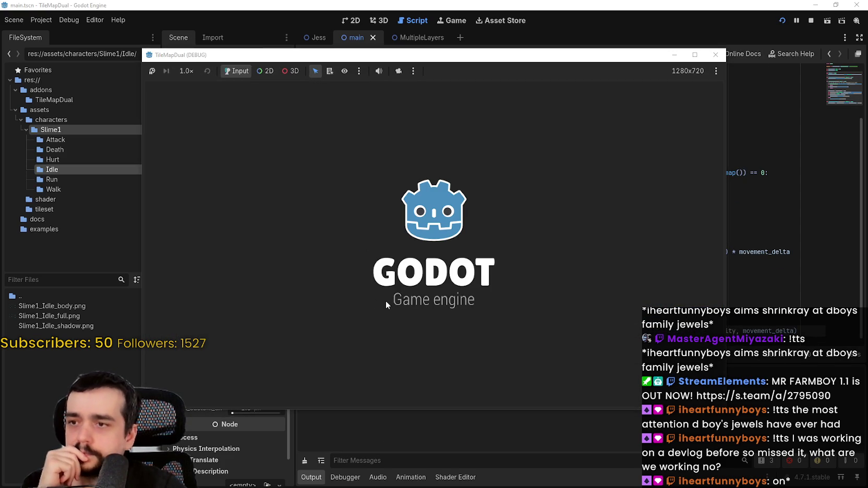
# Step: Stop the game and revert line 30 of slime.gd to a plain = assignment
pyautogui.scroll(-5, 385, 299)
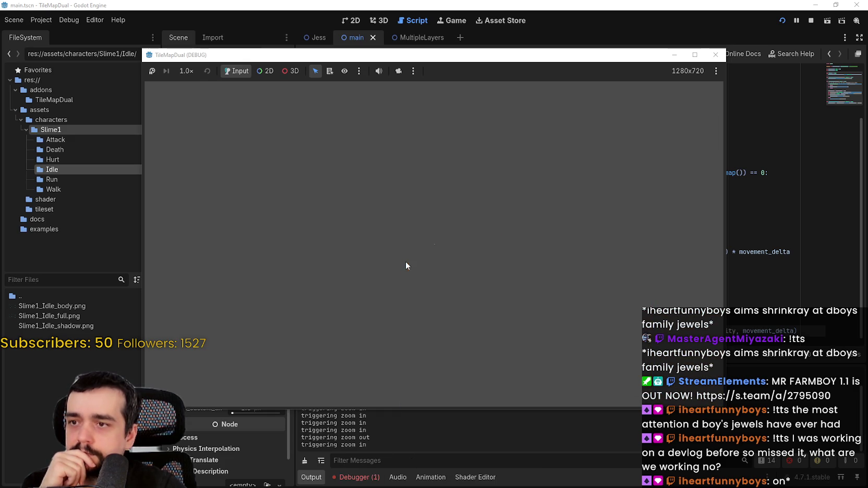
pyautogui.scroll(-3, 455, 243)
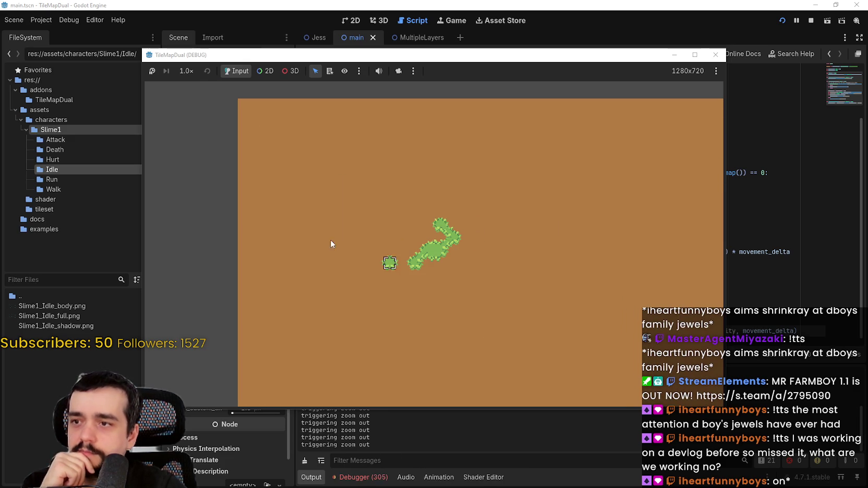
pyautogui.click(812, 21)
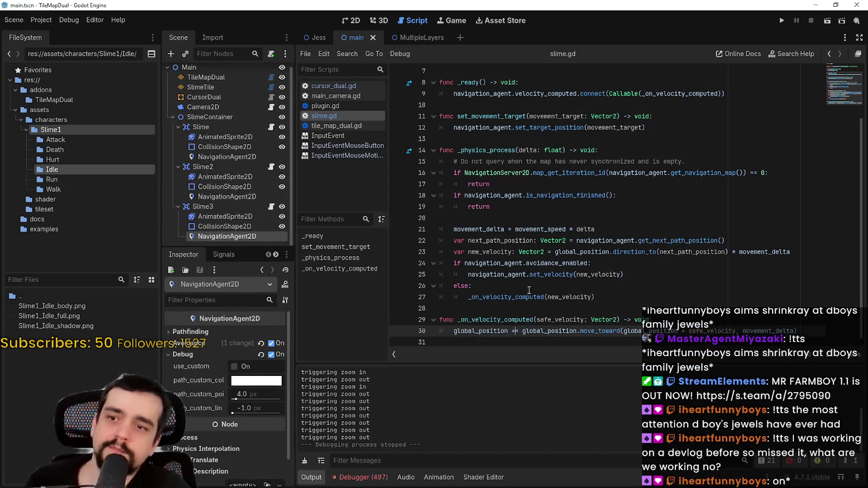
pyautogui.press('BackSpace')
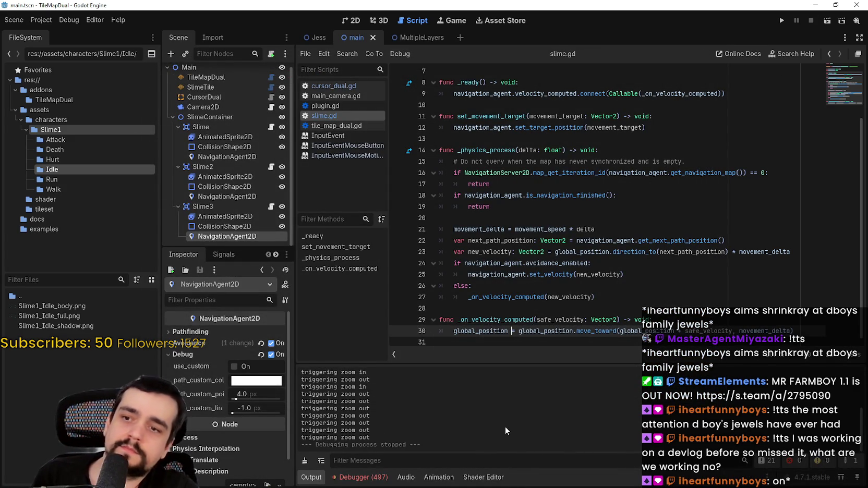
# Step: Inspect safe_velocity, global_position and movement_delta on line 30, then rerun and view the live node tree
pyautogui.doubleClick(699, 331)
pyautogui.doubleClick(647, 331)
pyautogui.keyDown('shift'); pyautogui.click(730, 331); pyautogui.keyUp('shift')
pyautogui.click(764, 334)
pyautogui.moveTo(764, 333)
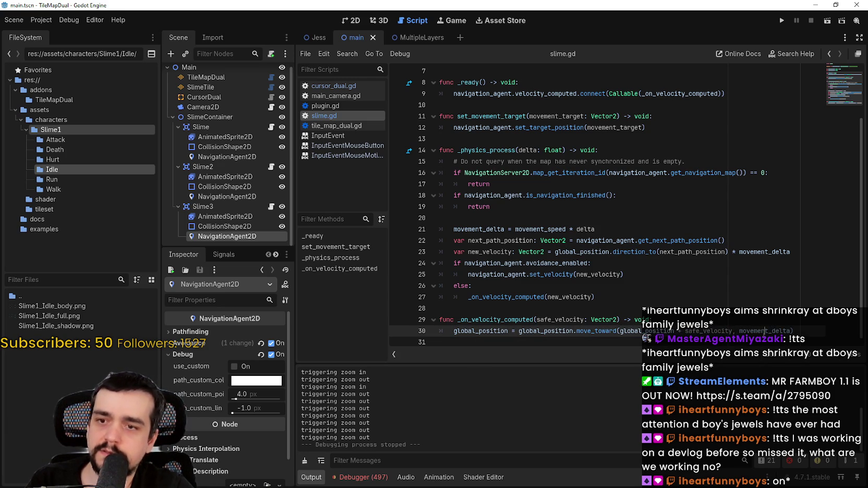
pyautogui.doubleClick(764, 331)
pyautogui.click(780, 20)
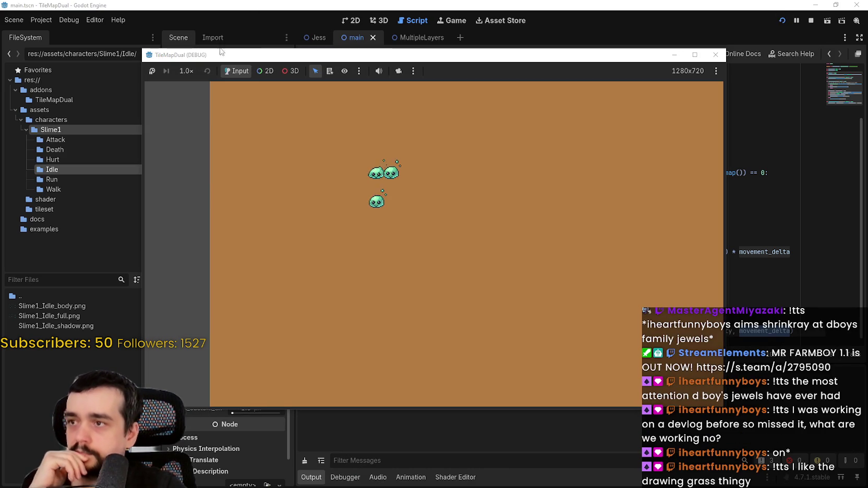
pyautogui.moveTo(221, 57); pyautogui.dragTo(447, 53)
pyautogui.click(195, 71)
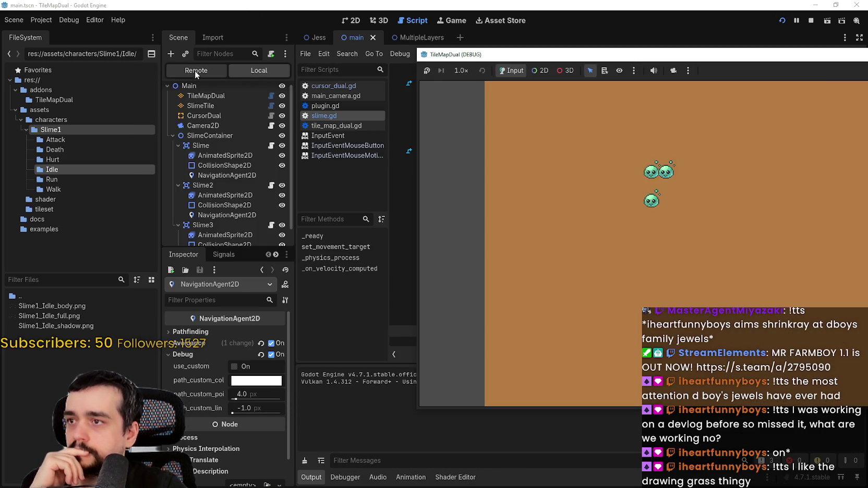
# Step: Inspect the live Slime node, set a breakpoint on line 19, continue, then stop the game
pyautogui.click(178, 150)
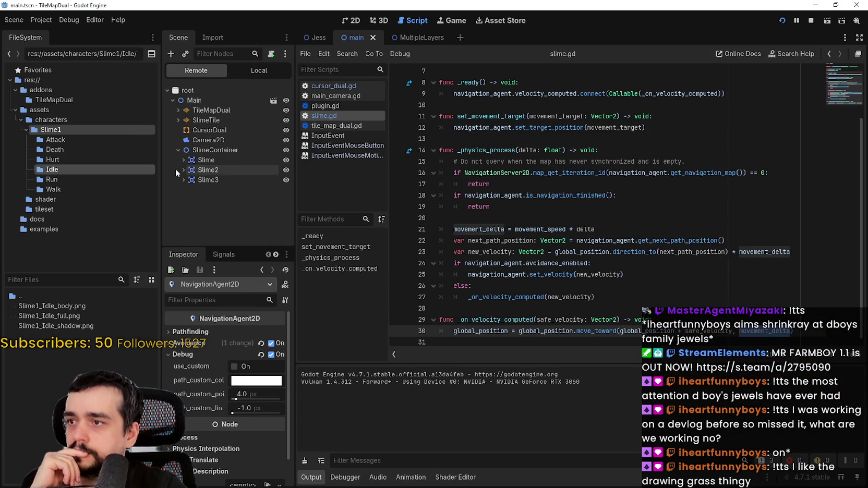
pyautogui.click(221, 161)
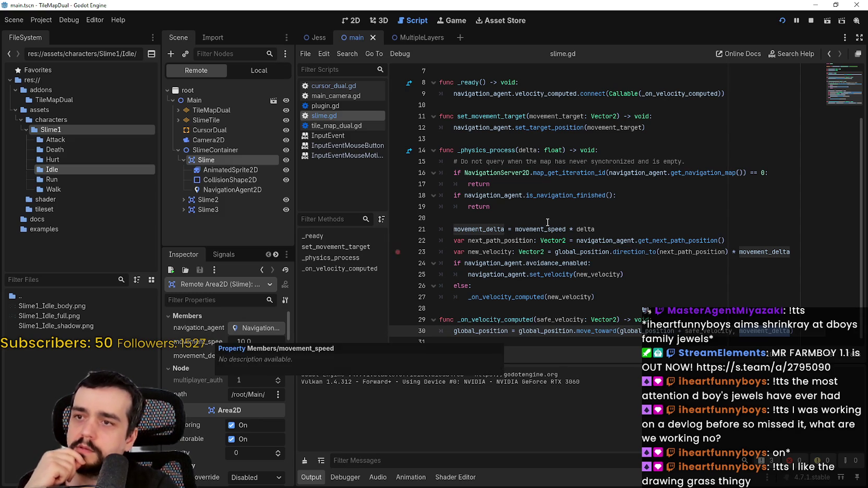
pyautogui.doubleClick(528, 150)
pyautogui.doubleClick(585, 228)
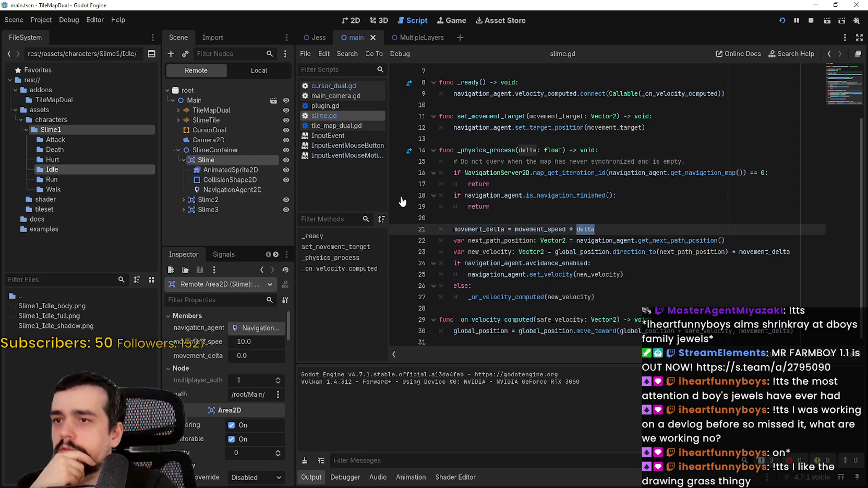
pyautogui.click(396, 207)
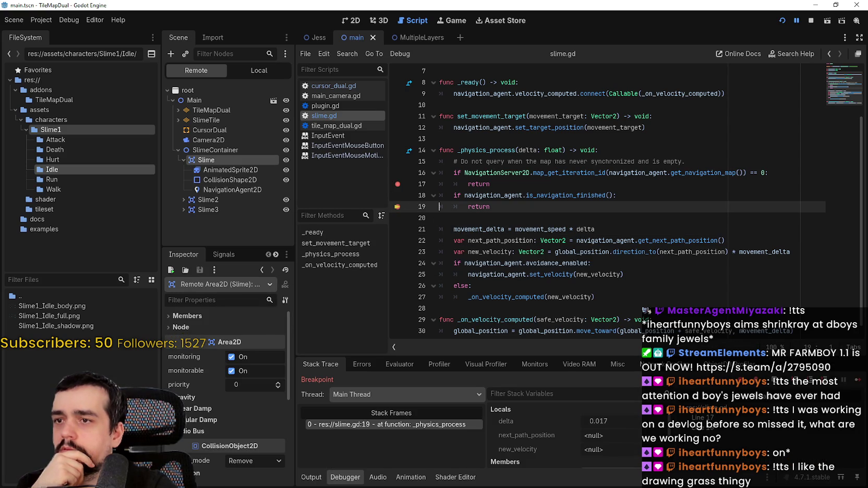
pyautogui.click(857, 380)
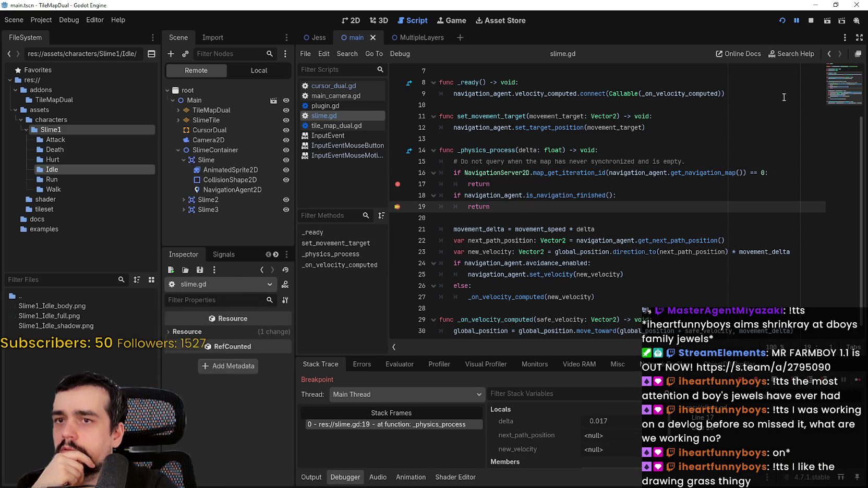
pyautogui.click(808, 25)
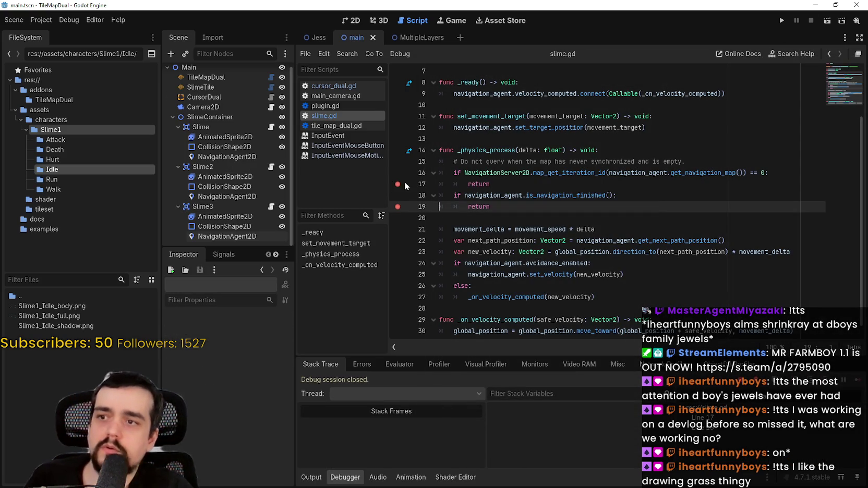
# Step: Comment out the two early-return checks on lines 16–19 with Ctrl+K and run the project
pyautogui.keyDown('shift'); pyautogui.click(453, 196); pyautogui.keyUp('shift')
pyautogui.hotkey('ctrl', 'k')
pyautogui.click(453, 162)
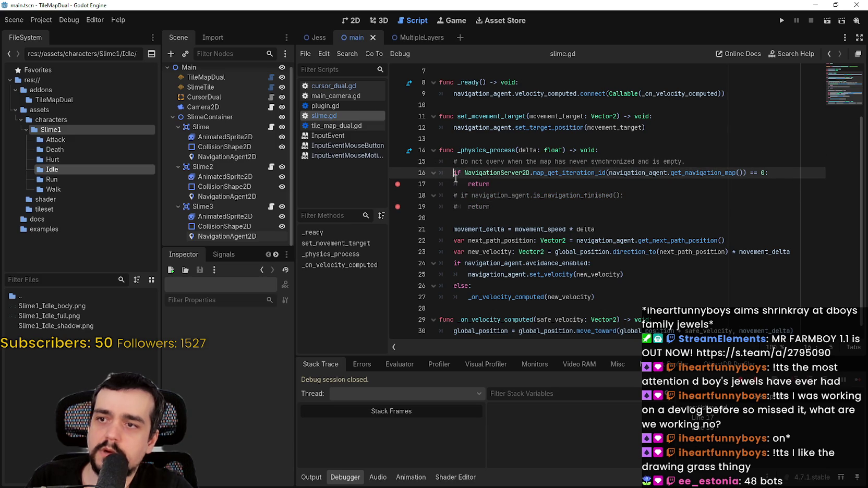
pyautogui.click(455, 177)
pyautogui.hotkey('ctrl', 'k')
pyautogui.click(460, 189)
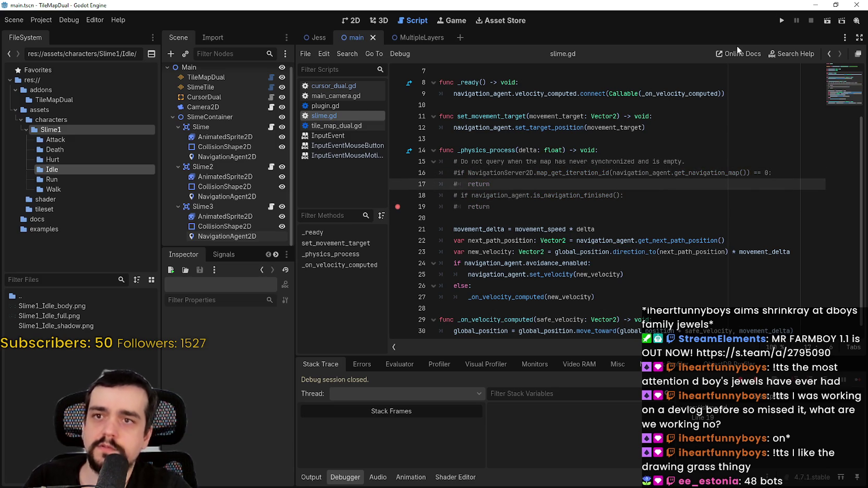
pyautogui.click(781, 20)
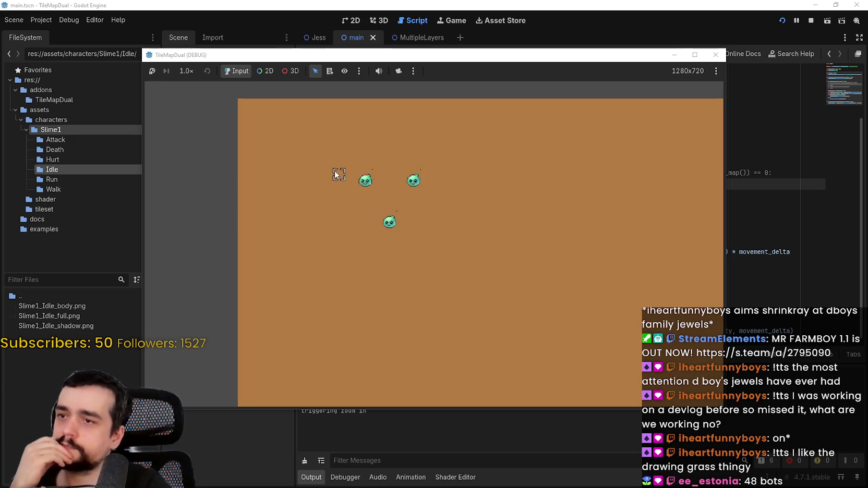
# Step: Stop the test run and return to the main scene's 2D view, zooming the canvas
pyautogui.scroll(-6, 334, 171)
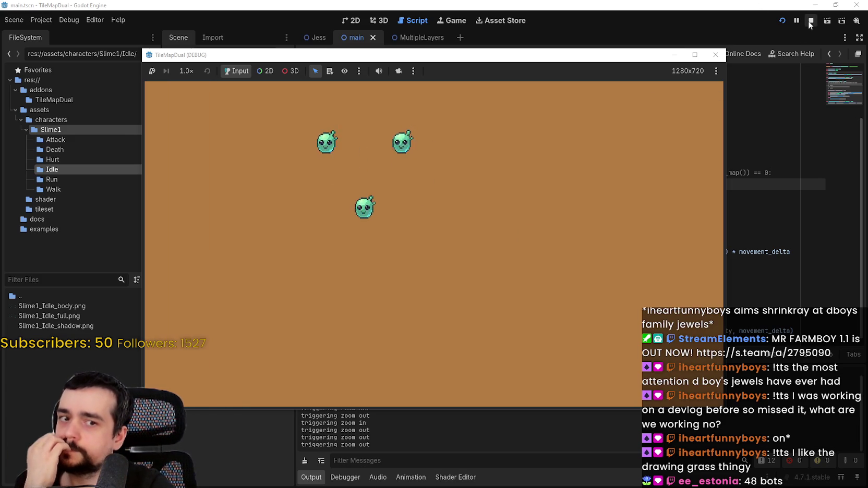
pyautogui.click(811, 21)
pyautogui.click(487, 207)
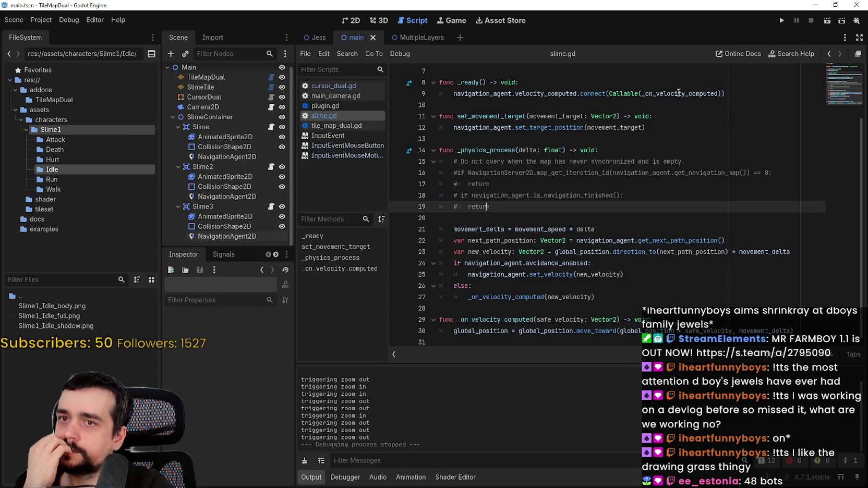
pyautogui.click(357, 21)
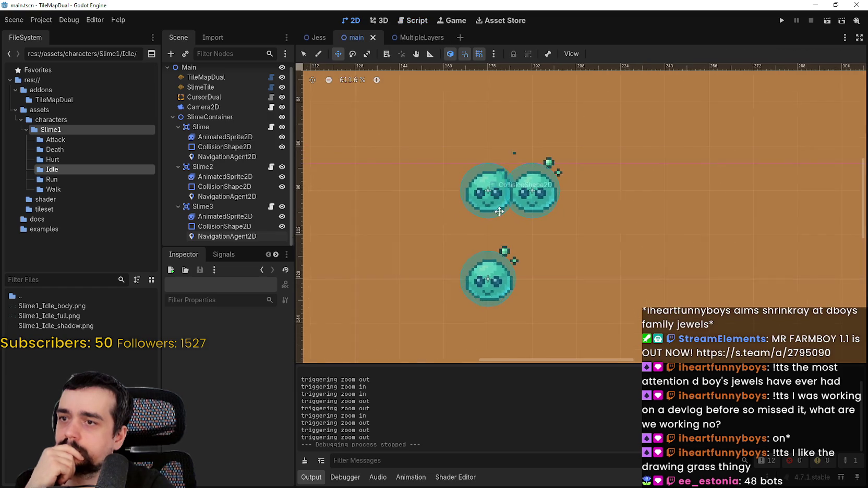
pyautogui.scroll(1, 496, 278)
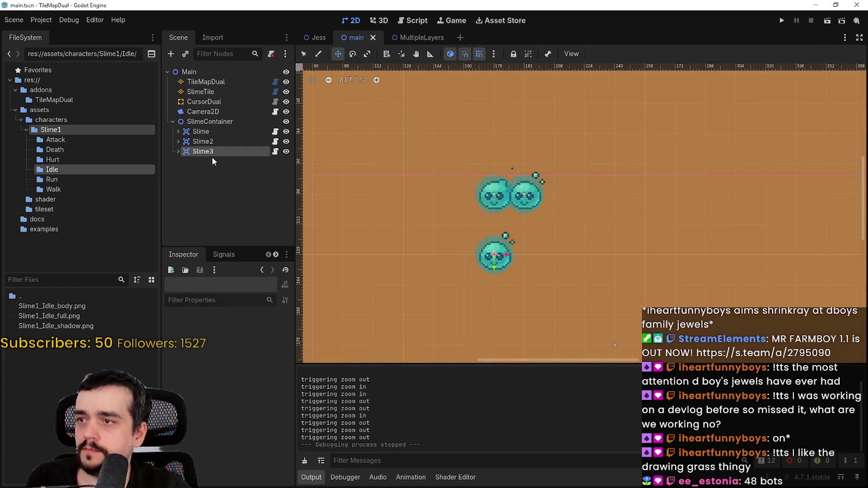
# Step: Duplicate Slime3 repeatedly up to Slime18, placing each copy in the grid, then run the project
pyautogui.click(210, 156)
pyautogui.hotkey('ctrl', 'd')
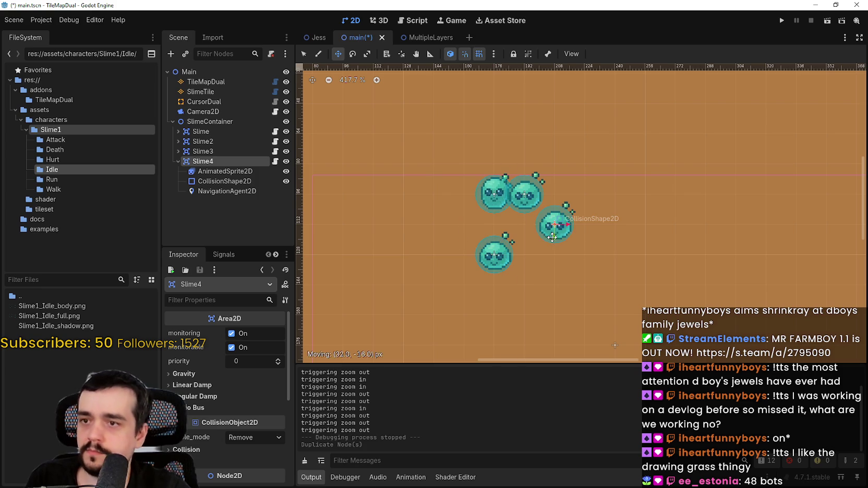
pyautogui.hotkey('ctrl', 'd')
pyautogui.moveTo(560, 243)
pyautogui.mouseDown()
pyautogui.moveTo(543, 219)
pyautogui.moveTo(494, 234)
pyautogui.moveTo(498, 166)
pyautogui.moveTo(528, 166)
pyautogui.moveTo(530, 255)
pyautogui.moveTo(562, 255)
pyautogui.moveTo(563, 163)
pyautogui.moveTo(579, 194)
pyautogui.moveTo(538, 297)
pyautogui.moveTo(472, 296)
pyautogui.mouseUp()
pyautogui.hotkey('ctrl', 'd')
pyautogui.hotkey('ctrl', 'd')
pyautogui.hotkey('ctrl', 'd')
pyautogui.hotkey('ctrl', 'd')
pyautogui.hotkey('ctrl', 'd')
pyautogui.hotkey('ctrl', 'd')
pyautogui.hotkey('ctrl', 'd')
pyautogui.hotkey('ctrl', 'd')
pyautogui.hotkey('ctrl', 'd')
pyautogui.hotkey('ctrl', 'd')
pyautogui.moveTo(581, 317); pyautogui.dragTo(555, 286)
pyautogui.hotkey('ctrl', 'd')
pyautogui.moveTo(531, 326); pyautogui.dragTo(500, 326)
pyautogui.click(780, 21)
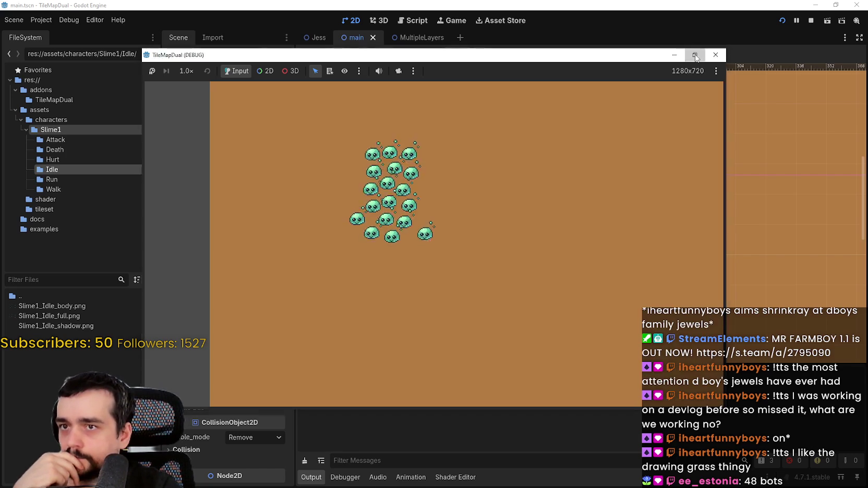
# Step: In the maximized game window, paint grass over the brown ground and a water channel, then return to the editor
pyautogui.click(695, 55)
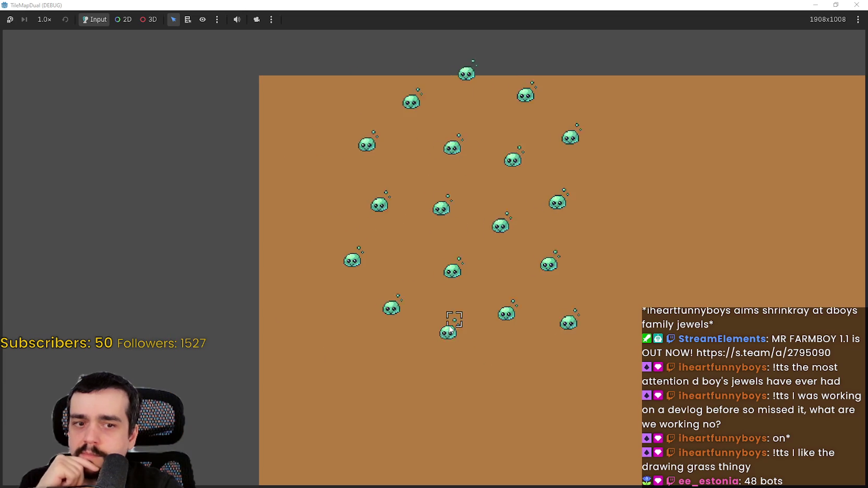
pyautogui.moveTo(469, 329)
pyautogui.mouseDown()
pyautogui.moveTo(453, 256)
pyautogui.moveTo(444, 313)
pyautogui.moveTo(495, 276)
pyautogui.moveTo(461, 173)
pyautogui.moveTo(372, 221)
pyautogui.moveTo(605, 308)
pyautogui.moveTo(504, 159)
pyautogui.moveTo(493, 217)
pyautogui.moveTo(636, 162)
pyautogui.moveTo(550, 215)
pyautogui.moveTo(339, 199)
pyautogui.moveTo(425, 220)
pyautogui.moveTo(323, 266)
pyautogui.moveTo(360, 313)
pyautogui.moveTo(304, 291)
pyautogui.moveTo(495, 361)
pyautogui.moveTo(313, 312)
pyautogui.moveTo(532, 313)
pyautogui.moveTo(465, 337)
pyautogui.moveTo(467, 300)
pyautogui.moveTo(452, 360)
pyautogui.moveTo(459, 342)
pyautogui.moveTo(547, 321)
pyautogui.mouseUp()
pyautogui.moveTo(487, 383)
pyautogui.mouseDown()
pyautogui.moveTo(550, 363)
pyautogui.moveTo(568, 329)
pyautogui.moveTo(486, 281)
pyautogui.moveTo(504, 233)
pyautogui.moveTo(470, 232)
pyautogui.mouseUp()
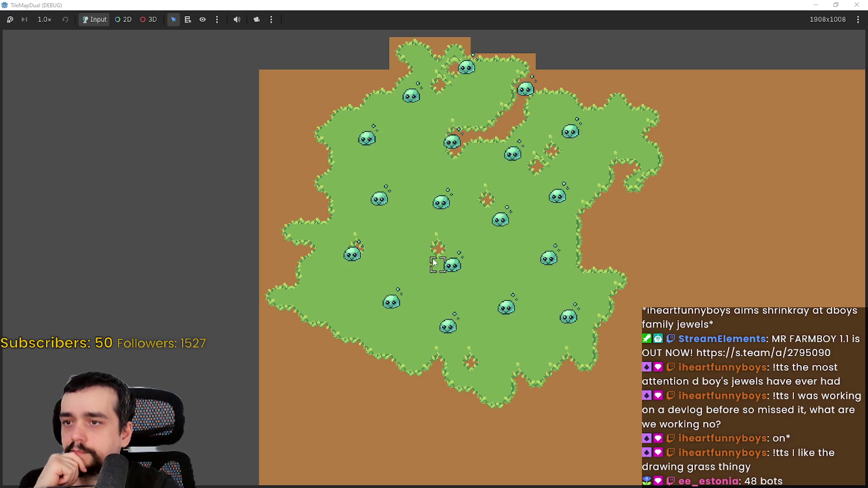
pyautogui.moveTo(386, 307)
pyautogui.mouseDown()
pyautogui.moveTo(403, 279)
pyautogui.moveTo(357, 295)
pyautogui.moveTo(441, 289)
pyautogui.moveTo(477, 146)
pyautogui.moveTo(454, 125)
pyautogui.moveTo(538, 204)
pyautogui.mouseUp()
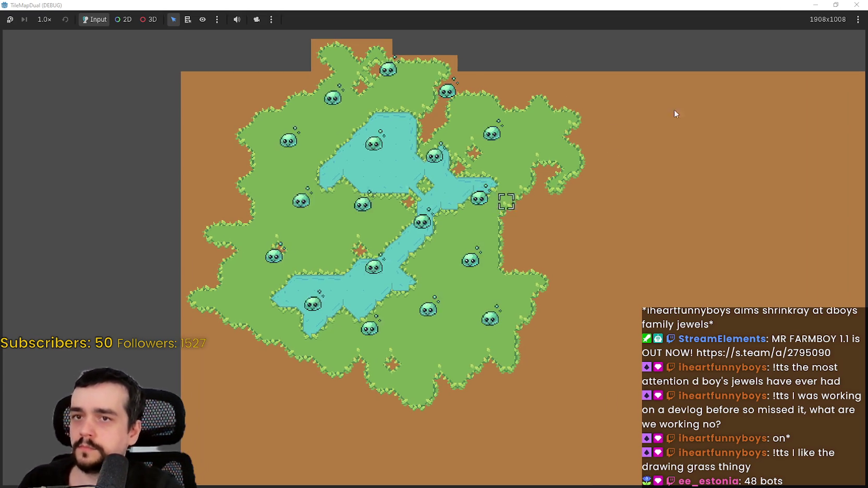
pyautogui.click(835, 4)
pyautogui.click(679, 4)
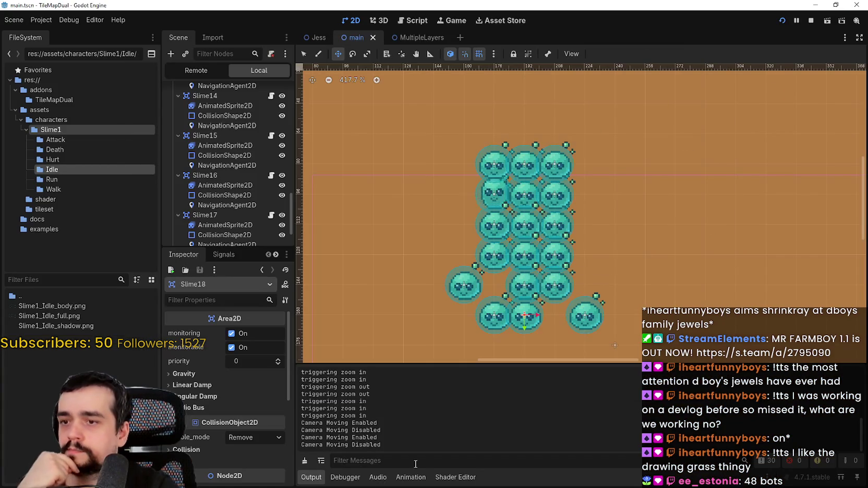
# Step: Graph the FPS, Process and Physics Process monitors in the debugger's Monitors tab
pyautogui.click(351, 481)
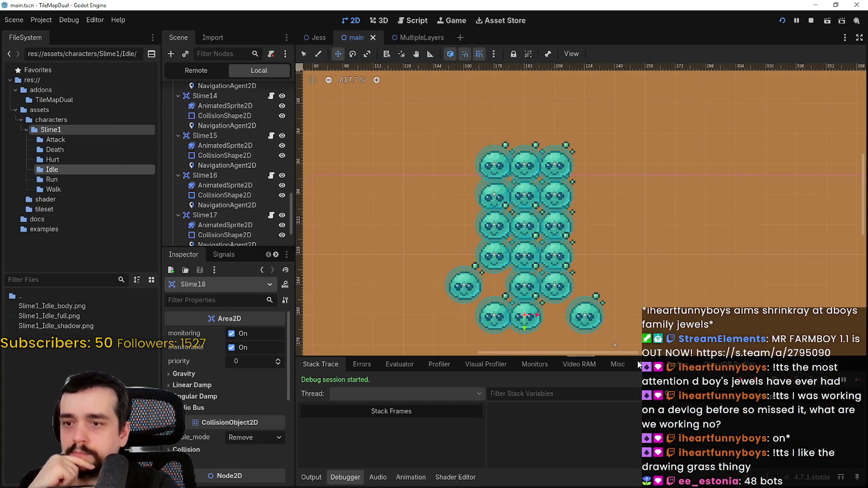
pyautogui.click(617, 365)
pyautogui.click(579, 364)
pyautogui.click(535, 364)
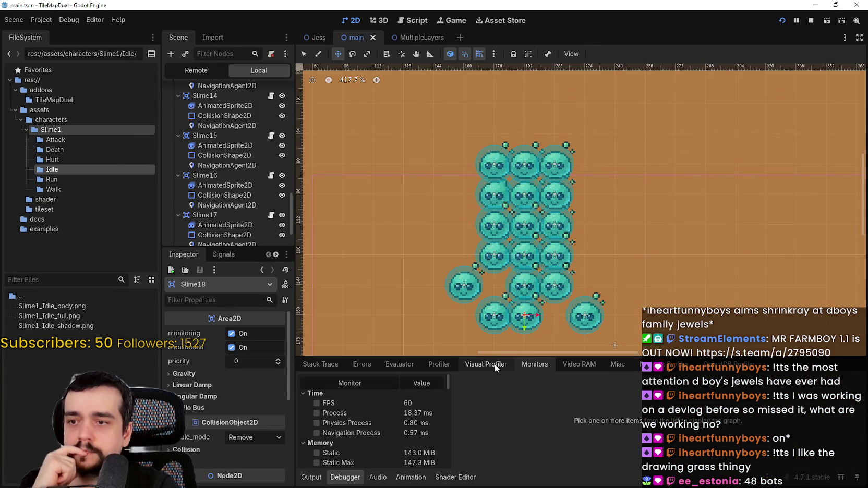
pyautogui.click(381, 404)
pyautogui.click(374, 413)
pyautogui.click(371, 421)
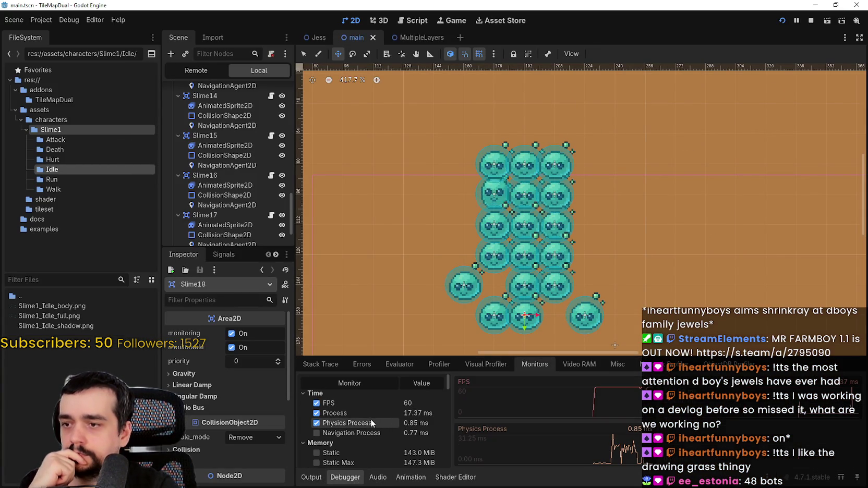
# Step: Set V-Sync Mode to Disabled under Project Settings > Display > Window, then save the scene
pyautogui.click(41, 20)
pyautogui.click(40, 35)
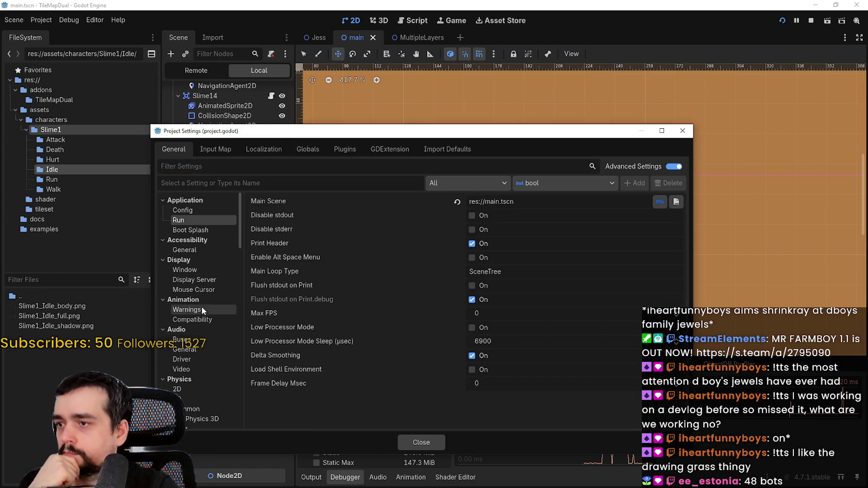
pyautogui.click(204, 267)
pyautogui.scroll(-5, 554, 349)
pyautogui.scroll(-3, 493, 349)
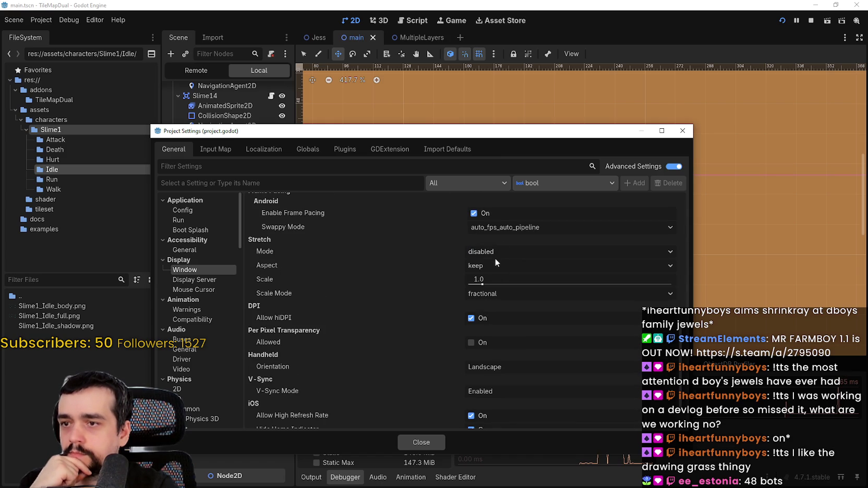
pyautogui.scroll(-1, 473, 323)
pyautogui.click(486, 353)
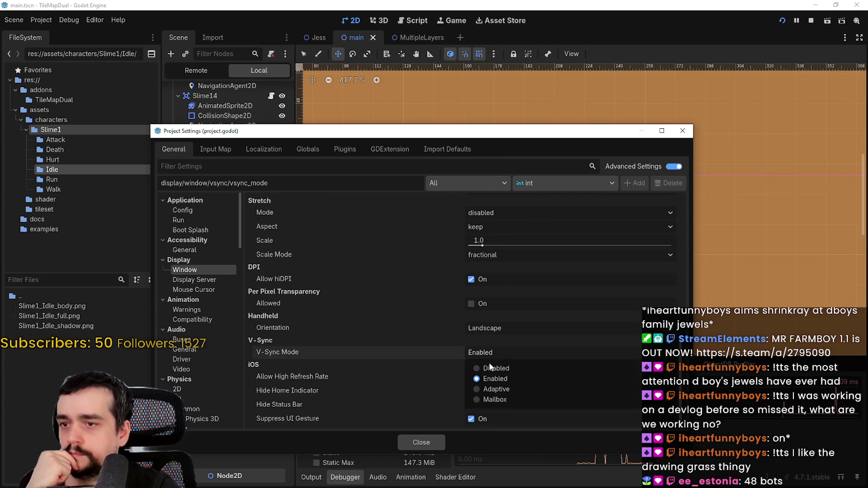
pyautogui.click(490, 370)
pyautogui.click(421, 441)
pyautogui.scroll(-5, 596, 258)
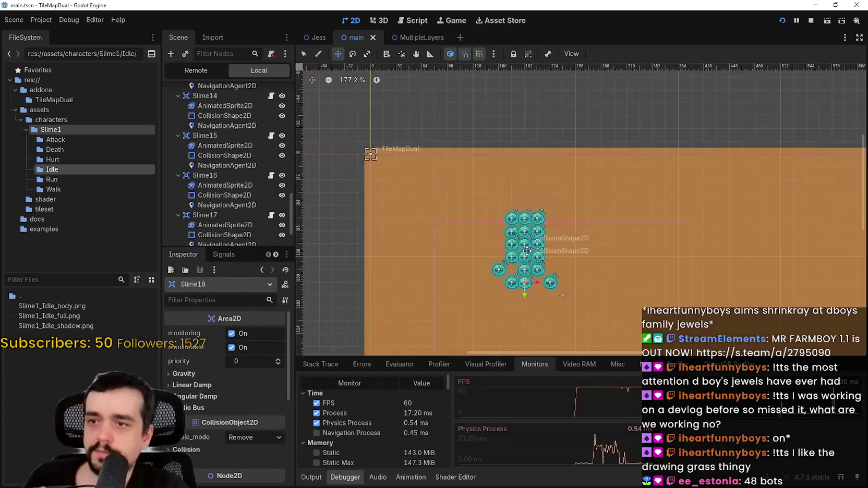
pyautogui.hotkey('ctrl', 's')
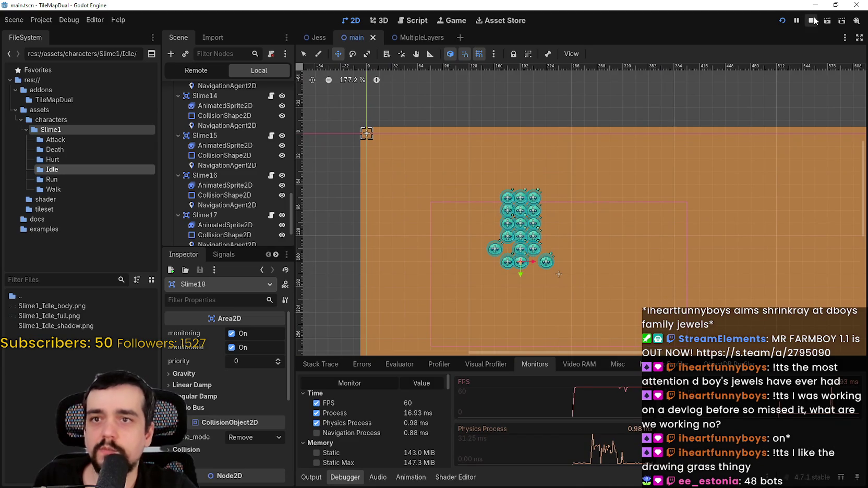
# Step: Stop the running game and collapse the child nodes of every slime in the scene tree
pyautogui.click(812, 20)
pyautogui.scroll(10, 230, 195)
pyautogui.scroll(3, 229, 178)
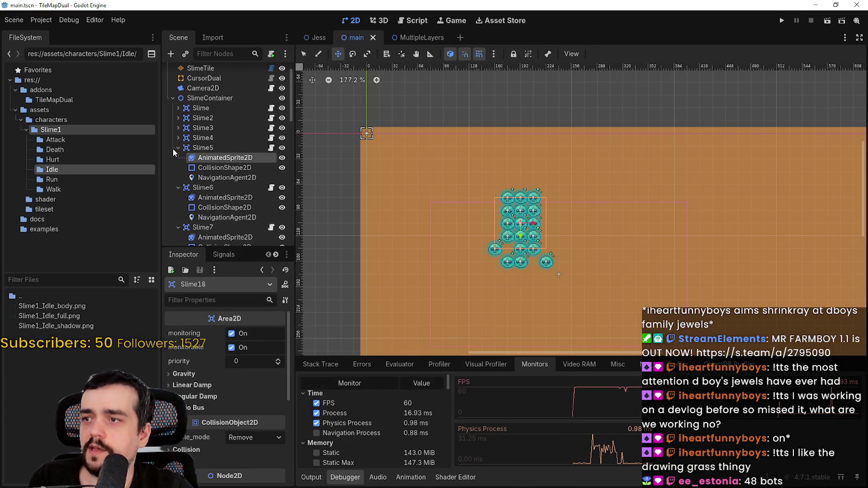
pyautogui.click(173, 151)
pyautogui.click(177, 148)
pyautogui.click(178, 157)
pyautogui.click(173, 178)
pyautogui.click(169, 188)
pyautogui.click(169, 197)
pyautogui.scroll(-3, 178, 157)
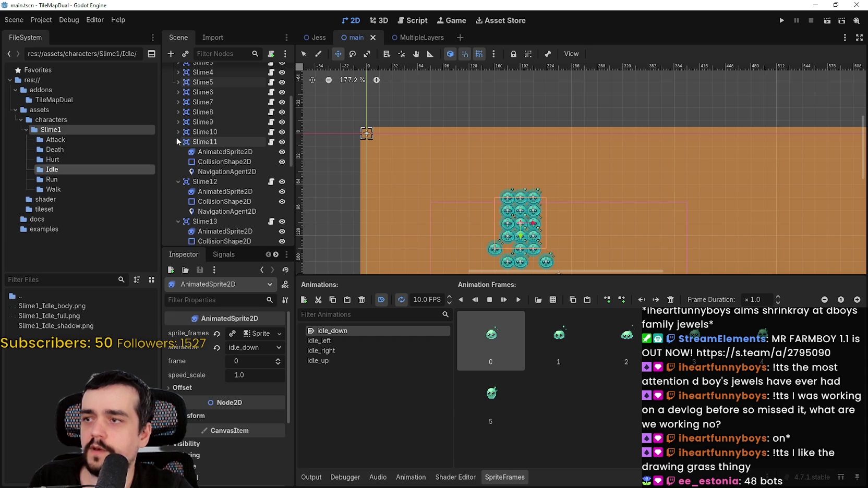
pyautogui.click(177, 140)
pyautogui.click(177, 152)
pyautogui.click(179, 162)
pyautogui.click(177, 181)
pyautogui.click(176, 191)
pyautogui.click(179, 202)
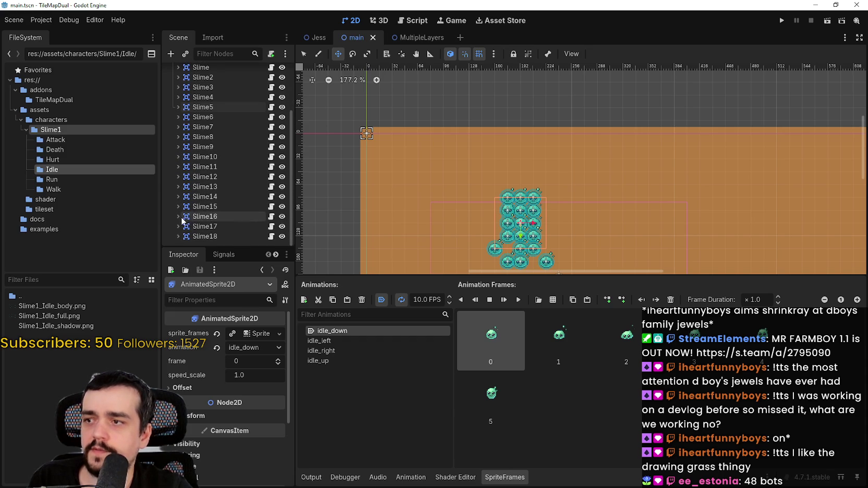
pyautogui.scroll(2, 217, 104)
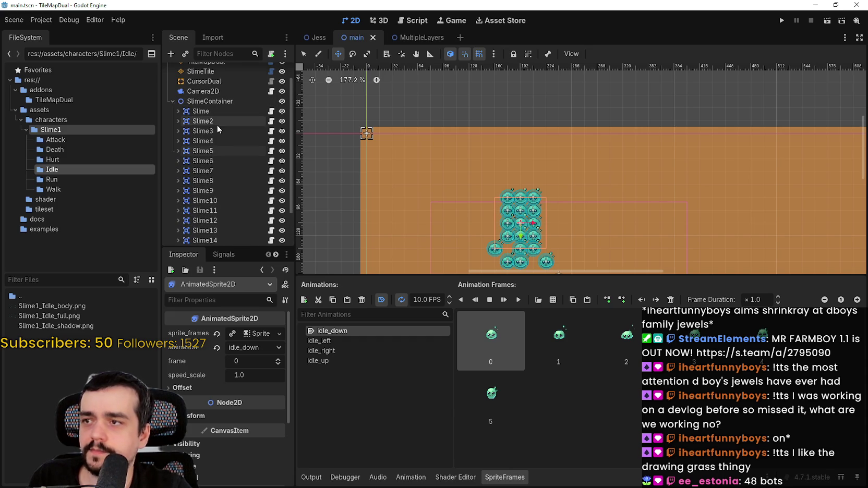
# Step: Duplicate a slime to reach 20 slimes, then select all 20 slime nodes
pyautogui.click(217, 115)
pyautogui.scroll(-1, 214, 171)
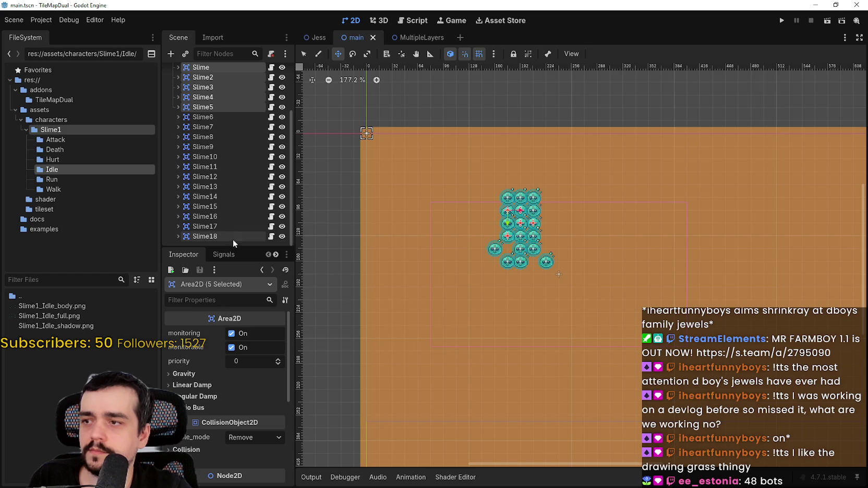
pyautogui.keyDown('shift'); pyautogui.click(234, 237); pyautogui.keyUp('shift')
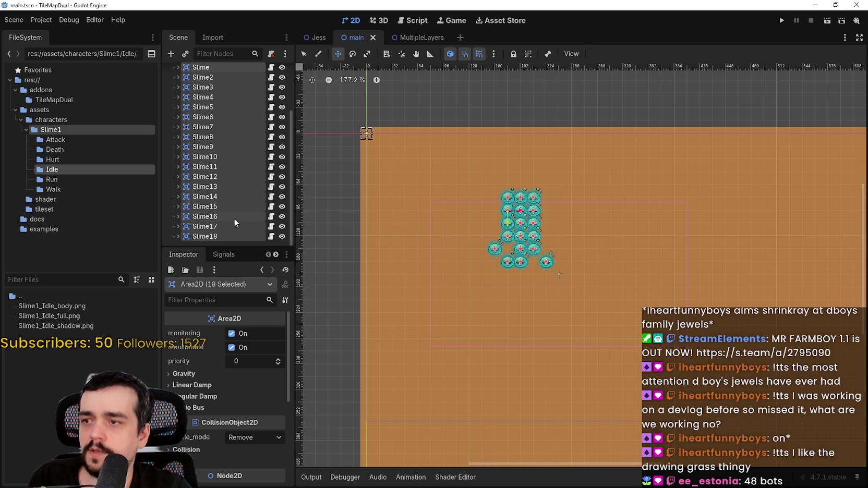
pyautogui.click(235, 218)
pyautogui.hotkey('ctrl', 'd')
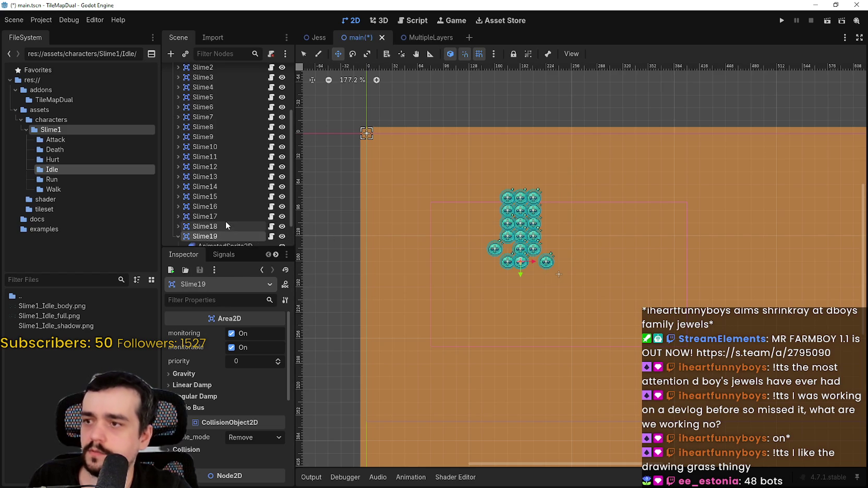
pyautogui.scroll(6, 500, 266)
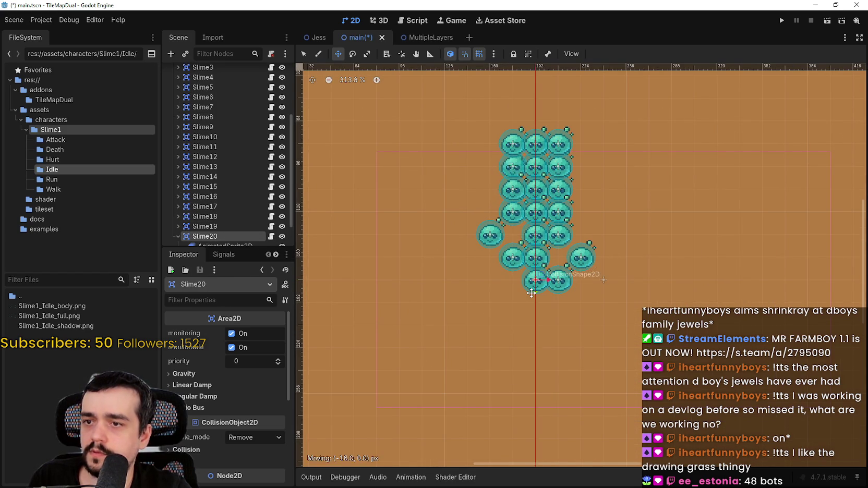
pyautogui.scroll(5, 217, 216)
pyautogui.keyDown('shift'); pyautogui.click(203, 132); pyautogui.keyUp('shift')
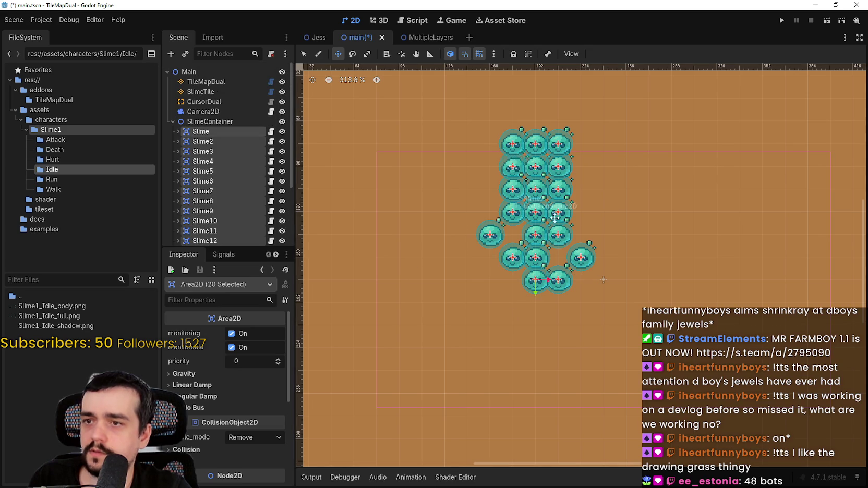
pyautogui.scroll(-5, 532, 213)
# Step: Duplicate the 20-slime group repeatedly, dragging the copies across the map up to Slime181
pyautogui.hotkey('ctrl', 'd')
pyautogui.moveTo(548, 213)
pyautogui.mouseDown()
pyautogui.moveTo(697, 213)
pyautogui.moveTo(606, 218)
pyautogui.moveTo(484, 329)
pyautogui.moveTo(460, 270)
pyautogui.mouseUp()
pyautogui.hotkey('ctrl', 'd')
pyautogui.hotkey('ctrl', 'd')
pyautogui.moveTo(548, 303)
pyautogui.mouseDown()
pyautogui.moveTo(561, 261)
pyautogui.moveTo(396, 303)
pyautogui.moveTo(520, 255)
pyautogui.moveTo(562, 291)
pyautogui.moveTo(530, 271)
pyautogui.moveTo(580, 237)
pyautogui.mouseUp()
pyautogui.hotkey('ctrl', 'd')
pyautogui.scroll(-1, 520, 255)
pyautogui.scroll(-2, 520, 255)
pyautogui.hotkey('ctrl', 'd')
pyautogui.scroll(-1, 530, 271)
pyautogui.hotkey('ctrl', 'd')
pyautogui.hscroll(2, 502, 250)
pyautogui.hotkey('ctrl', 'd')
pyautogui.moveTo(476, 238)
pyautogui.mouseDown()
pyautogui.moveTo(633, 294)
pyautogui.moveTo(669, 217)
pyautogui.moveTo(581, 213)
pyautogui.mouseUp()
pyautogui.hotkey('ctrl', 'd')
pyautogui.hotkey('ctrl', 'd')
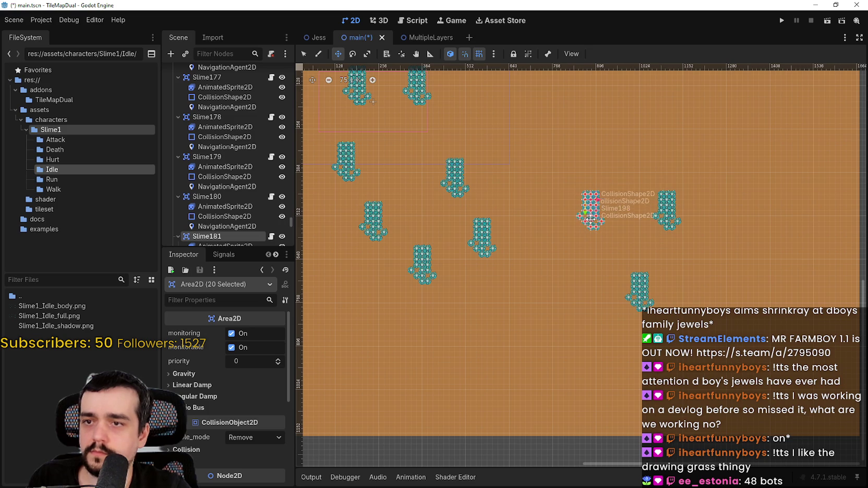
# Step: Make several more copies of the 20-slime group, dragging each to an open spot
pyautogui.scroll(2, 521, 199)
pyautogui.hscroll(1, 481, 229)
pyautogui.hotkey('ctrl', 'd')
pyautogui.moveTo(497, 221)
pyautogui.mouseDown()
pyautogui.moveTo(562, 172)
pyautogui.moveTo(615, 248)
pyautogui.mouseUp()
pyautogui.hscroll(1, 527, 226)
pyautogui.scroll(1, 527, 226)
pyautogui.hscroll(1, 641, 267)
pyautogui.hotkey('ctrl', 'd')
pyautogui.scroll(-2, 574, 219)
pyautogui.hscroll(1, 574, 219)
pyautogui.hotkey('ctrl', 'd')
pyautogui.moveTo(542, 184); pyautogui.dragTo(550, 261)
pyautogui.scroll(2, 549, 260)
pyautogui.moveTo(528, 183)
pyautogui.mouseDown()
pyautogui.moveTo(494, 214)
pyautogui.moveTo(552, 149)
pyautogui.moveTo(494, 214)
pyautogui.moveTo(583, 279)
pyautogui.moveTo(461, 339)
pyautogui.moveTo(600, 323)
pyautogui.moveTo(672, 304)
pyautogui.moveTo(581, 299)
pyautogui.moveTo(441, 233)
pyautogui.mouseUp()
pyautogui.hotkey('ctrl', 'd')
pyautogui.hotkey('ctrl', 'd')
pyautogui.hotkey('ctrl', 'd')
pyautogui.hotkey('ctrl', 'd')
pyautogui.hotkey('ctrl', 'd')
# Step: Keep duplicating and placing slime clusters until the scene tree reaches Slime500
pyautogui.scroll(-5, 226, 182)
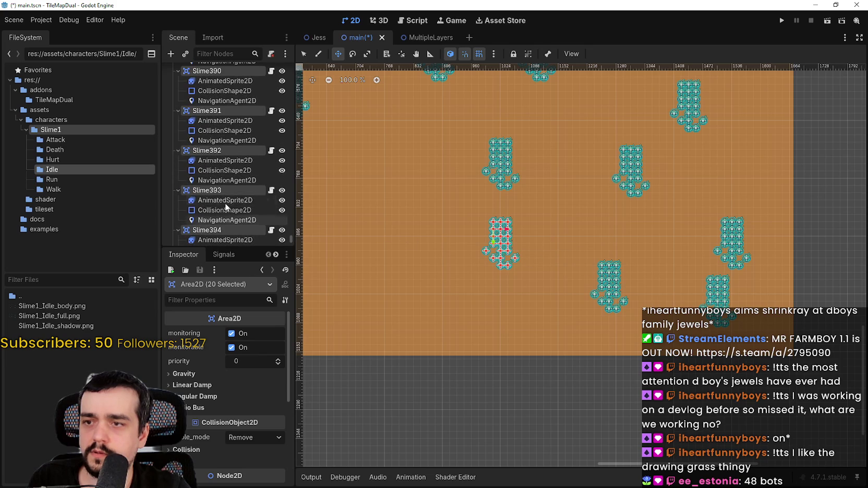
pyautogui.scroll(-4, 225, 205)
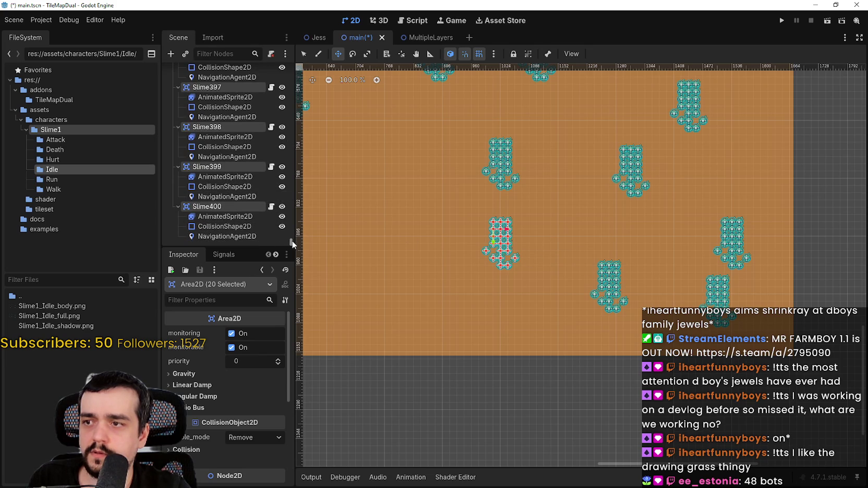
pyautogui.hotkey('ctrl', 'd')
pyautogui.moveTo(528, 246)
pyautogui.mouseDown()
pyautogui.moveTo(527, 269)
pyautogui.moveTo(493, 284)
pyautogui.moveTo(552, 292)
pyautogui.mouseUp()
pyautogui.hotkey('ctrl', 'd')
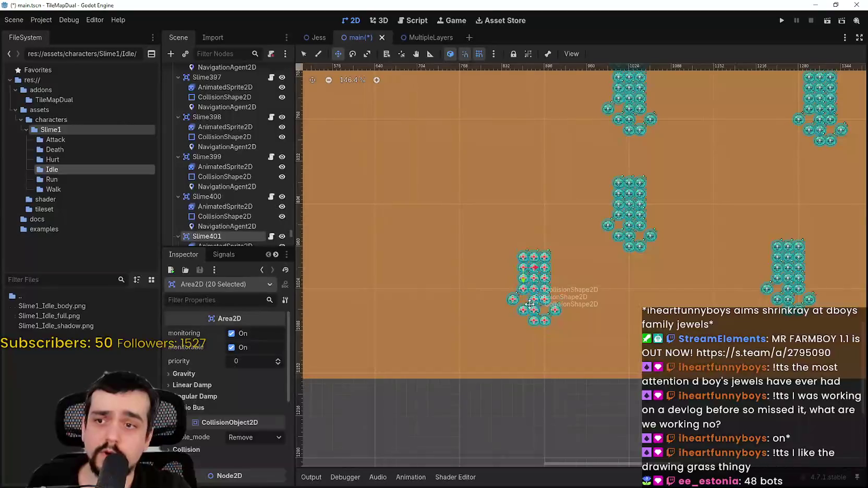
pyautogui.scroll(4, 599, 271)
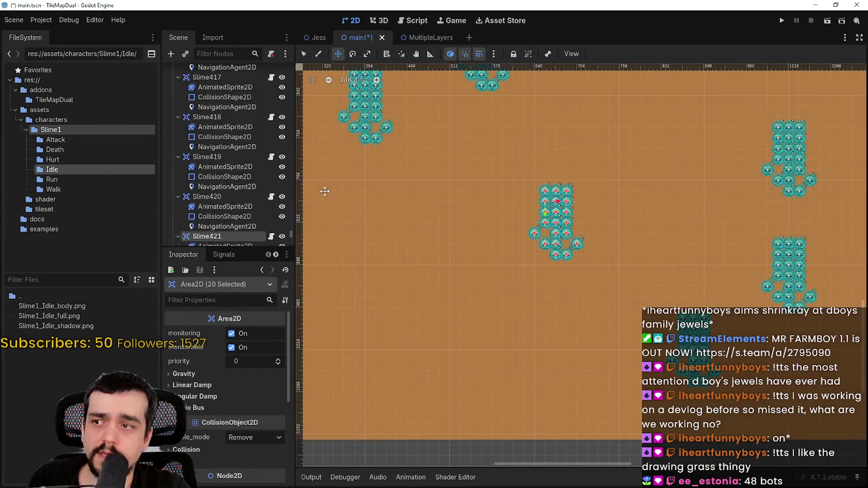
pyautogui.hotkey('ctrl', 'd')
pyautogui.hotkey('ctrl', 'd')
pyautogui.moveTo(554, 225)
pyautogui.mouseDown()
pyautogui.moveTo(561, 209)
pyautogui.moveTo(580, 273)
pyautogui.moveTo(435, 229)
pyautogui.moveTo(520, 261)
pyautogui.mouseUp()
pyautogui.hotkey('ctrl', 'd')
pyautogui.scroll(-3, 247, 215)
pyautogui.moveTo(292, 236); pyautogui.dragTo(291, 280)
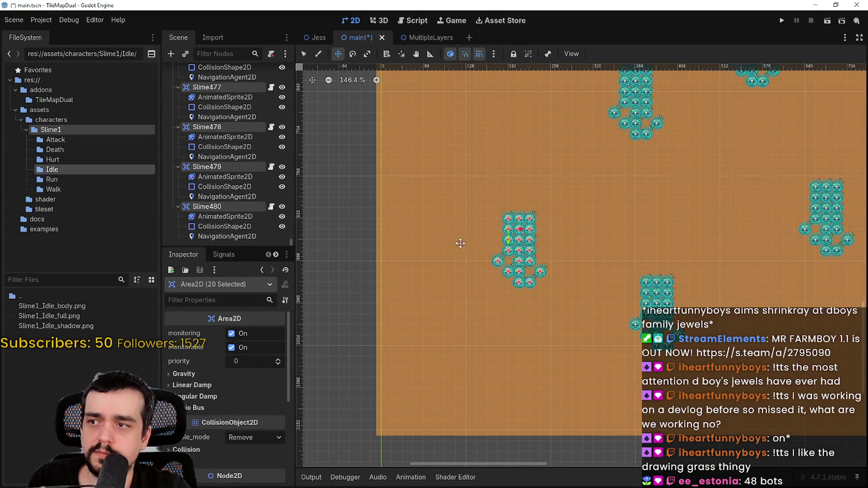
pyautogui.hotkey('ctrl', 'd')
pyautogui.moveTo(515, 256); pyautogui.dragTo(444, 247)
pyautogui.scroll(3, 498, 254)
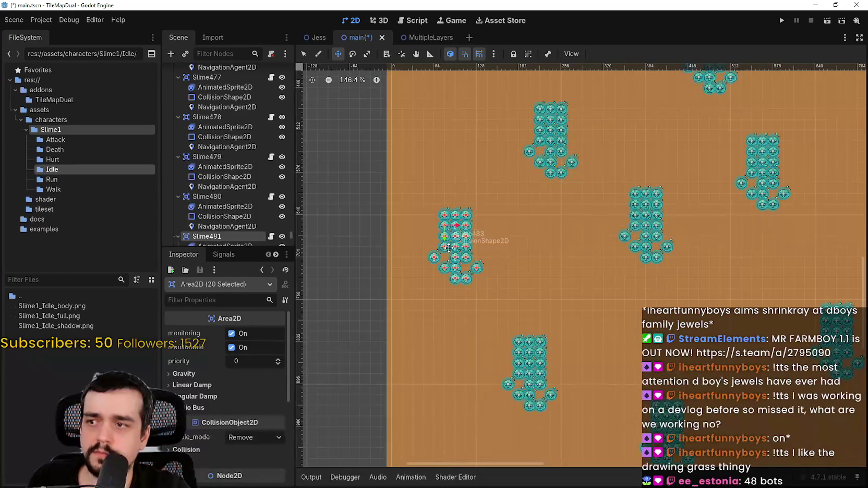
pyautogui.moveTo(292, 231); pyautogui.dragTo(294, 260)
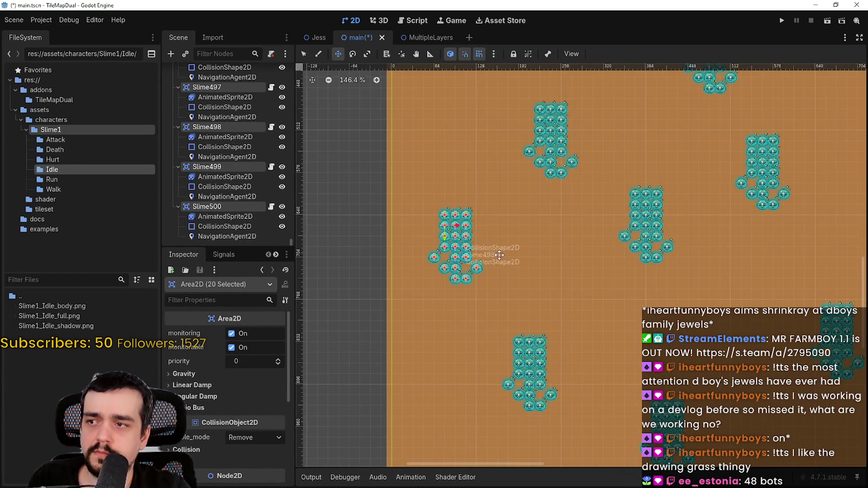
pyautogui.scroll(-8, 483, 261)
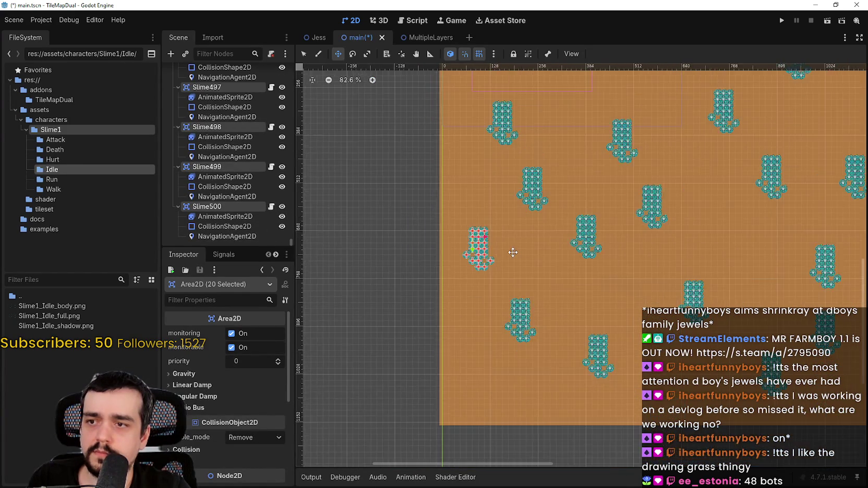
# Step: Launch the game with hundreds of slimes and check the performance monitors, around 558 FPS
pyautogui.click(784, 20)
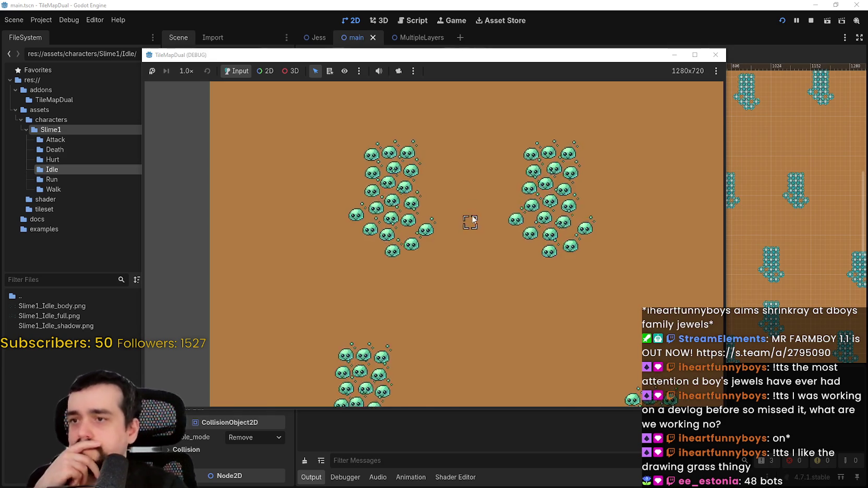
pyautogui.scroll(-2, 495, 230)
pyautogui.scroll(3, 543, 267)
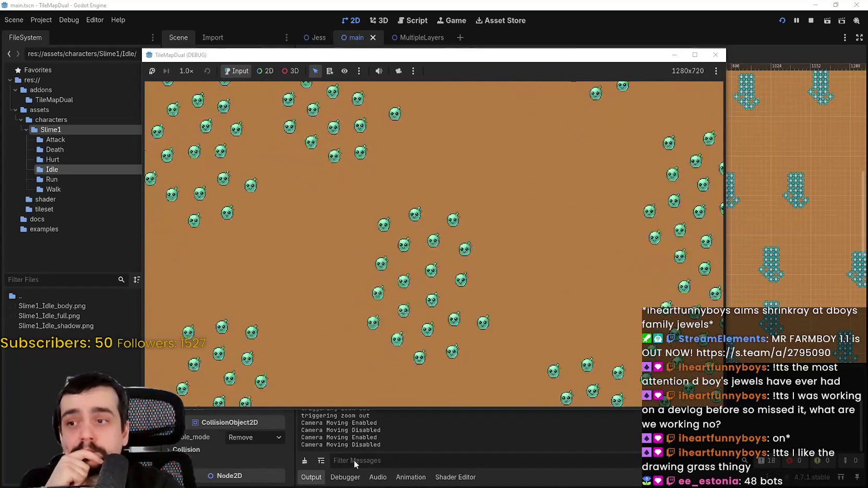
pyautogui.click(345, 477)
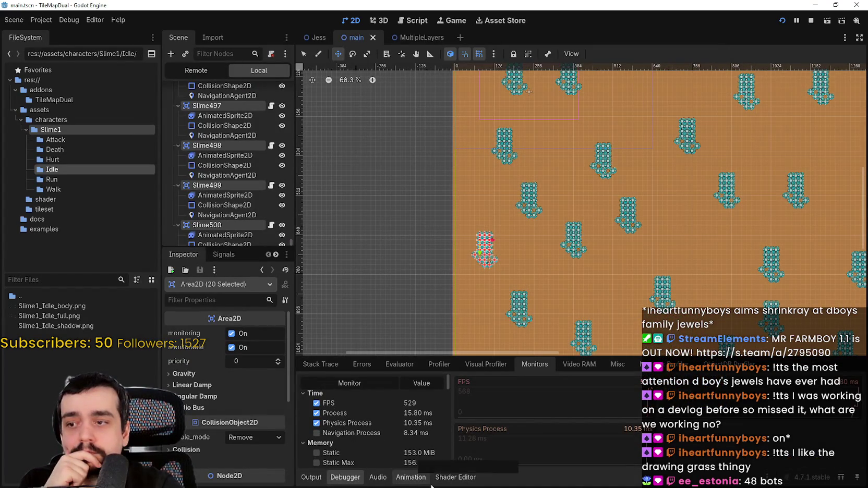
# Step: Paint a grass patch in the running game, zoom around to inspect the slimes, then close it
pyautogui.hotkey('alt', 'Tab')
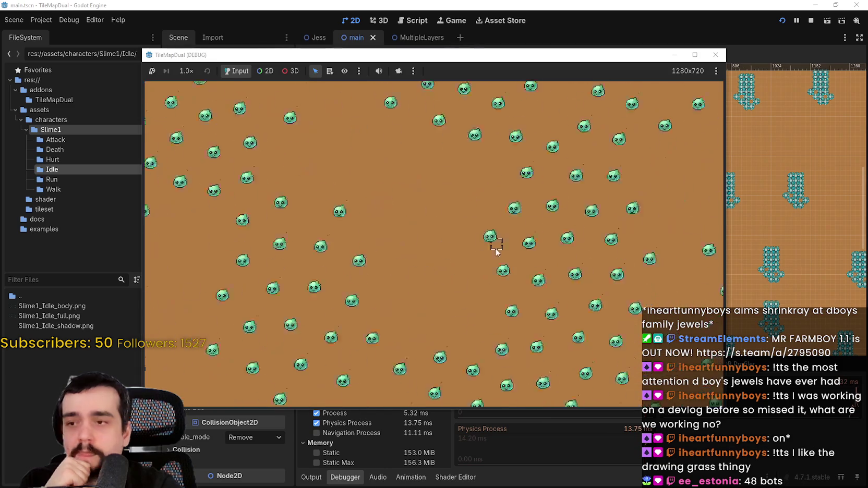
pyautogui.scroll(3, 484, 254)
pyautogui.moveTo(484, 254)
pyautogui.mouseDown()
pyautogui.moveTo(355, 208)
pyautogui.moveTo(532, 245)
pyautogui.moveTo(572, 220)
pyautogui.moveTo(641, 240)
pyautogui.moveTo(203, 165)
pyautogui.moveTo(328, 236)
pyautogui.mouseUp()
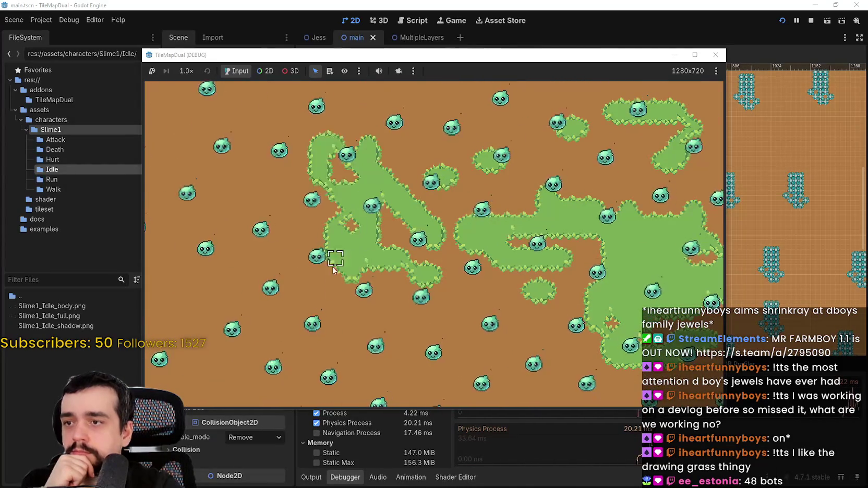
pyautogui.moveTo(461, 55); pyautogui.dragTo(508, 0)
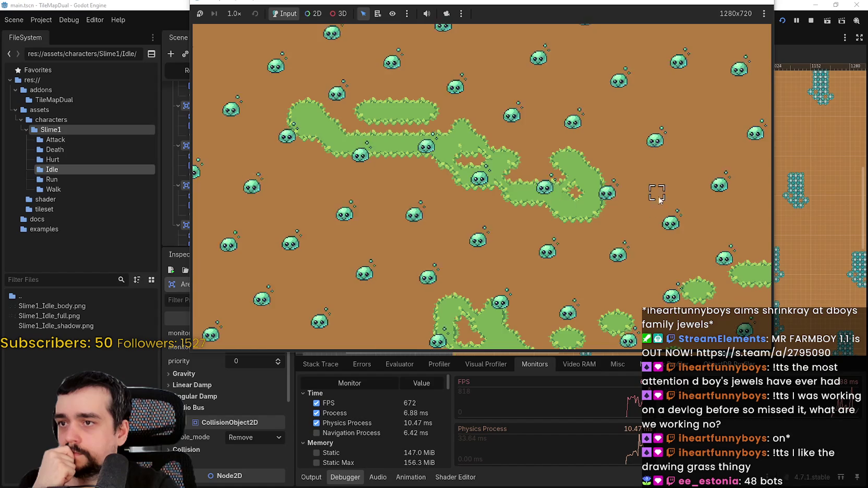
pyautogui.scroll(-5, 412, 196)
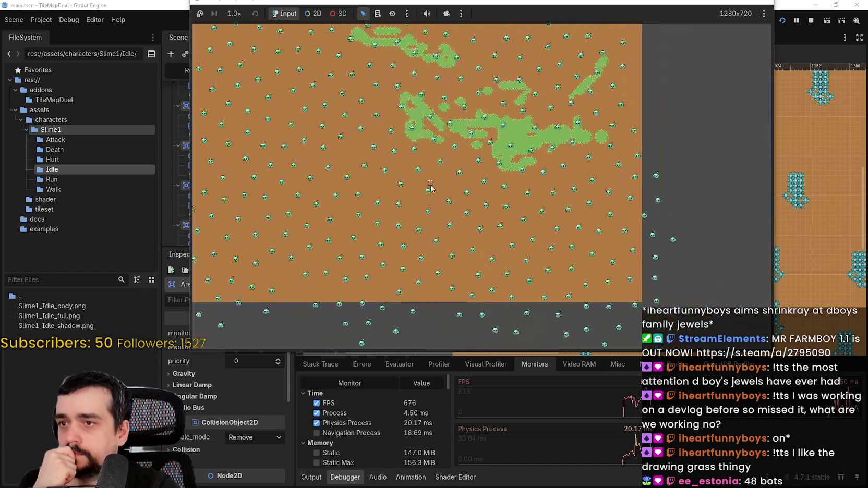
pyautogui.scroll(-3, 430, 189)
pyautogui.scroll(8, 387, 174)
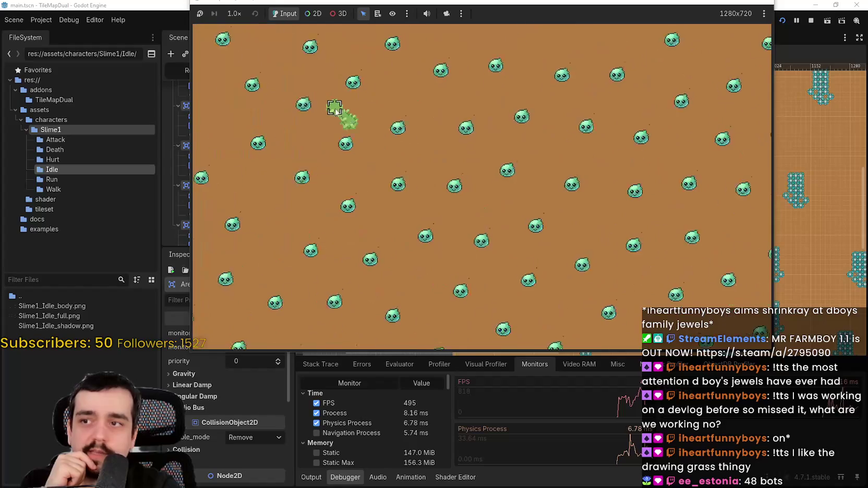
pyautogui.scroll(5, 351, 122)
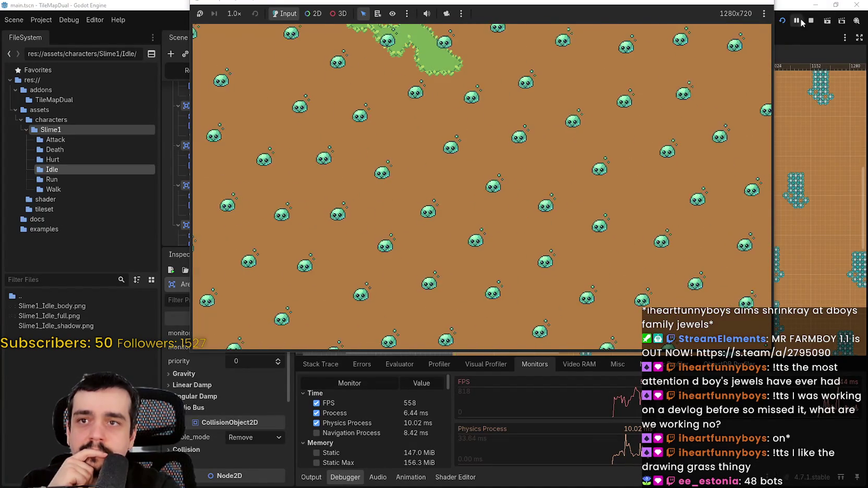
pyautogui.click(856, 4)
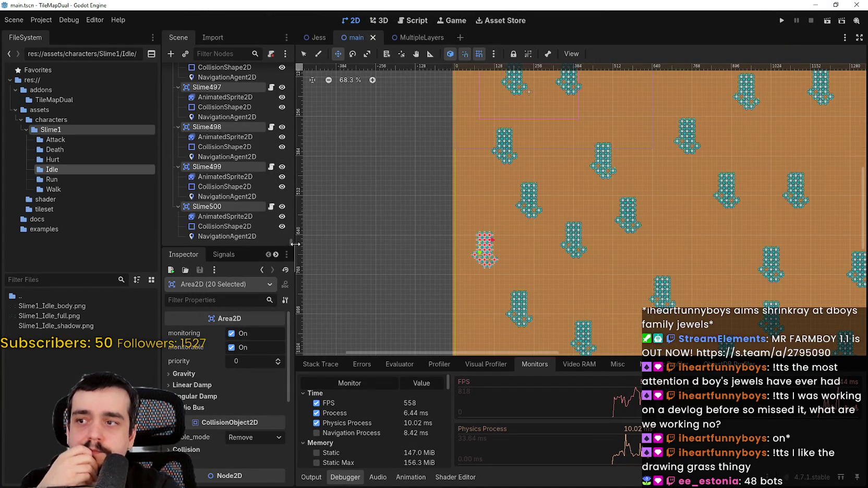
# Step: Box-select all slimes on the map, excluding the SlimeContainer and Main nodes
pyautogui.scroll(-4, 638, 193)
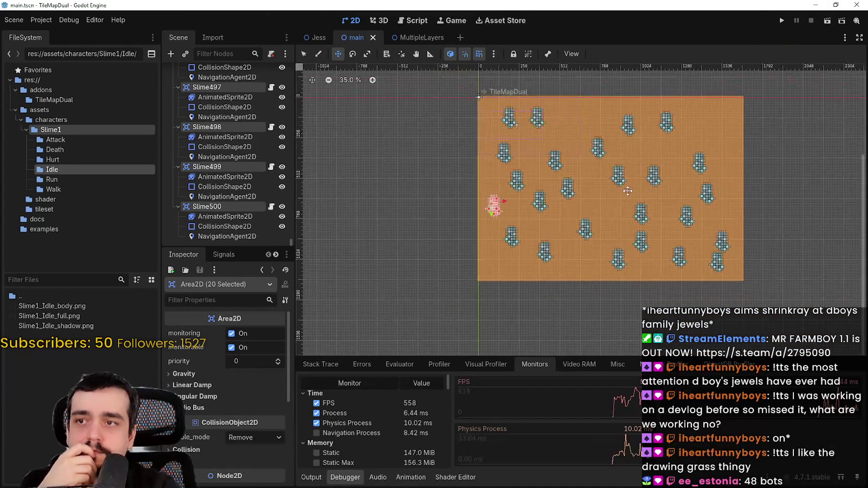
pyautogui.moveTo(400, 287)
pyautogui.mouseDown()
pyautogui.moveTo(790, 79)
pyautogui.moveTo(776, 90)
pyautogui.mouseUp()
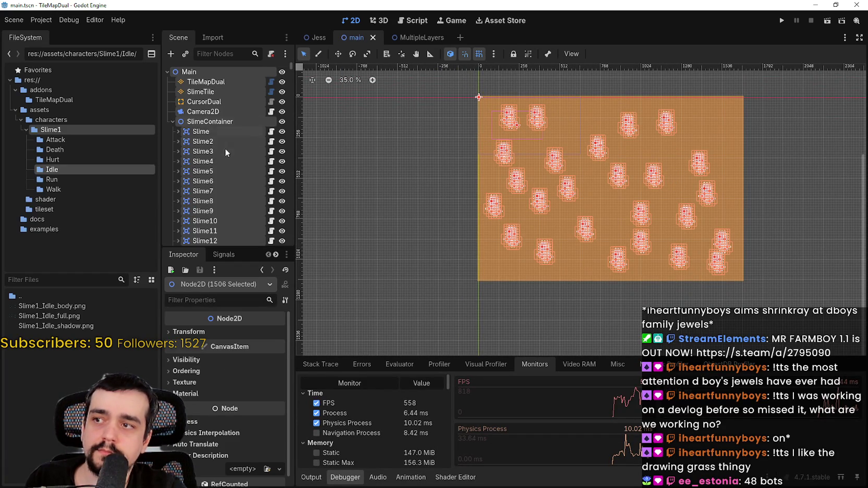
pyautogui.keyDown('ctrl'); pyautogui.click(209, 122); pyautogui.keyUp('ctrl')
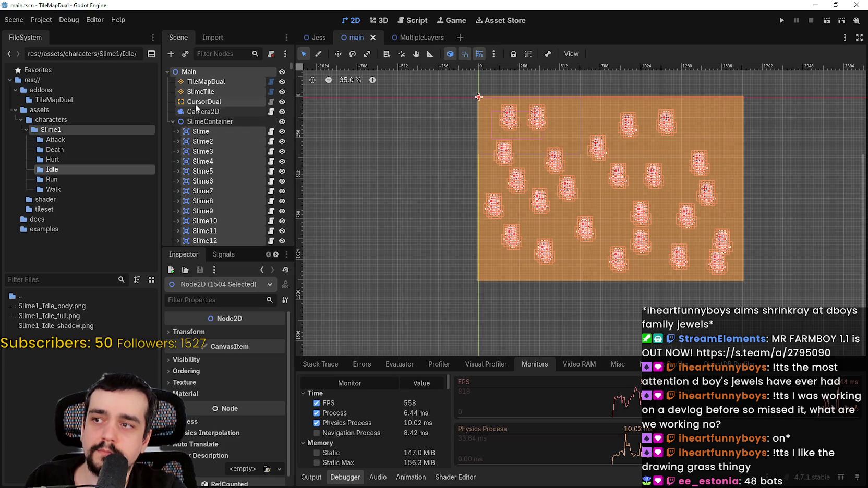
pyautogui.keyDown('ctrl'); pyautogui.click(205, 73); pyautogui.keyUp('ctrl')
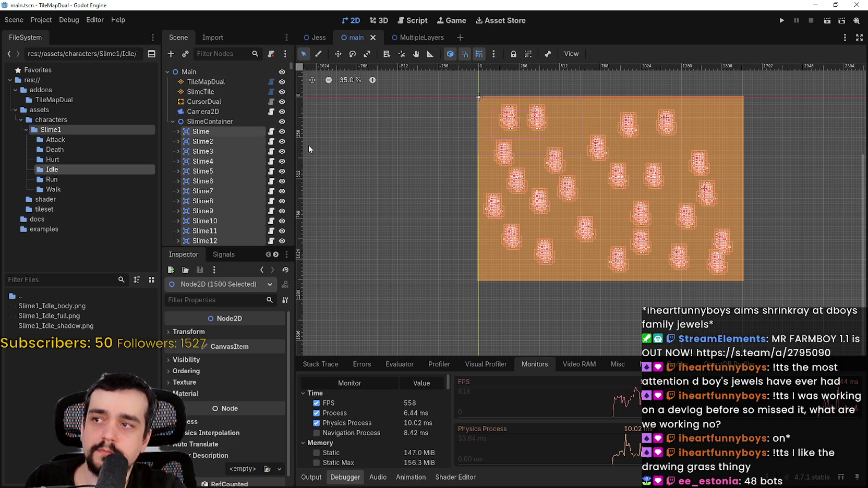
pyautogui.moveTo(291, 67)
pyautogui.mouseDown()
pyautogui.moveTo(295, 172)
pyautogui.moveTo(291, 28)
pyautogui.mouseUp()
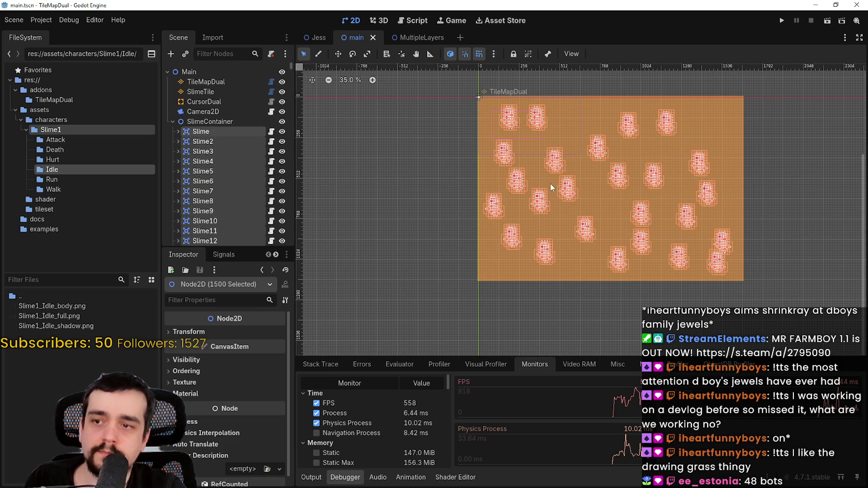
# Step: Move the 500 selected slime copies right of the map and launch the game with F5
pyautogui.hscroll(2, 532, 179)
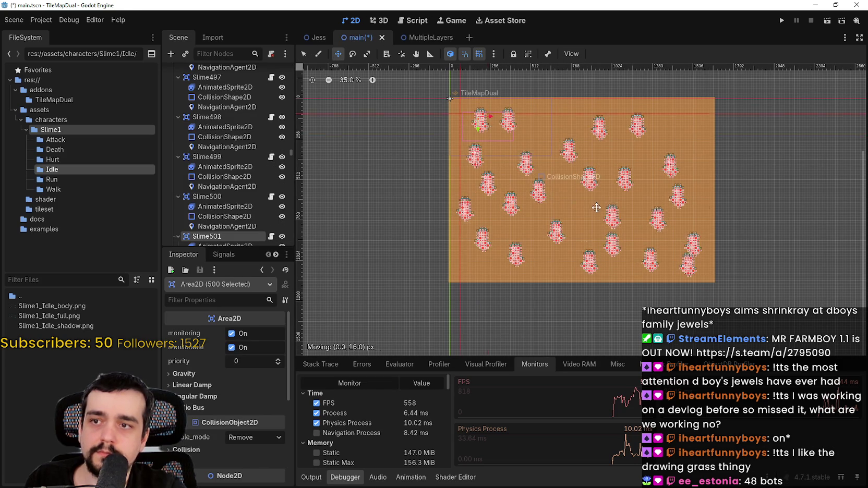
pyautogui.hscroll(10, 525, 173)
pyautogui.moveTo(525, 173); pyautogui.dragTo(650, 187)
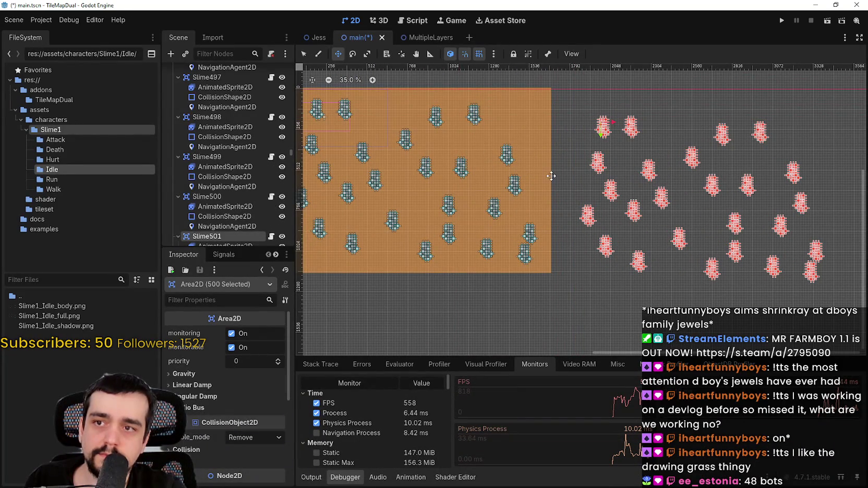
pyautogui.press('F5')
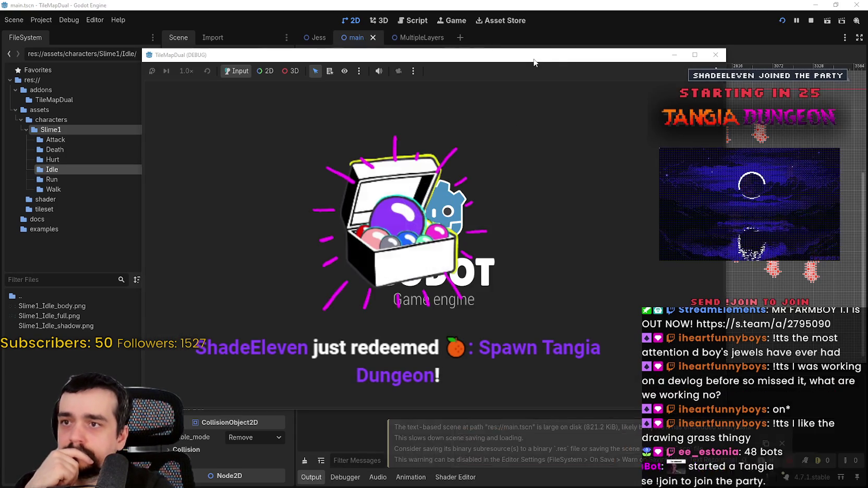
# Step: Move the game window up and right, then zoom the game view in and out
pyautogui.moveTo(533, 62); pyautogui.dragTo(583, 33)
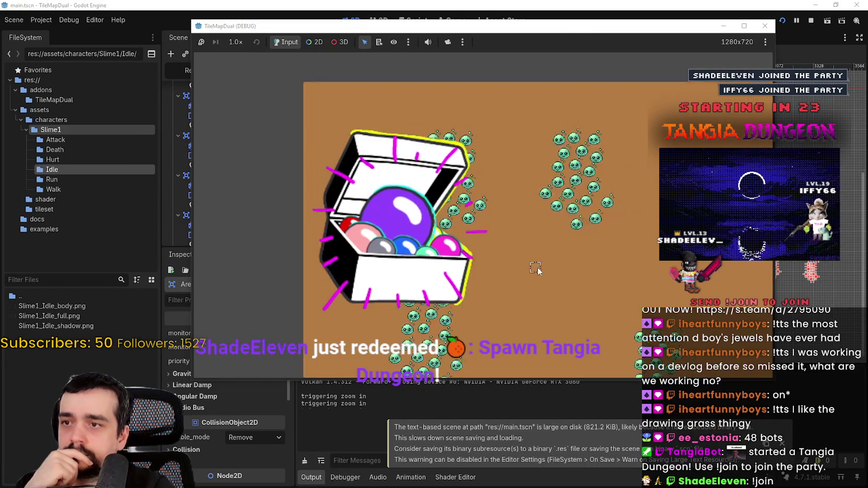
pyautogui.click(345, 477)
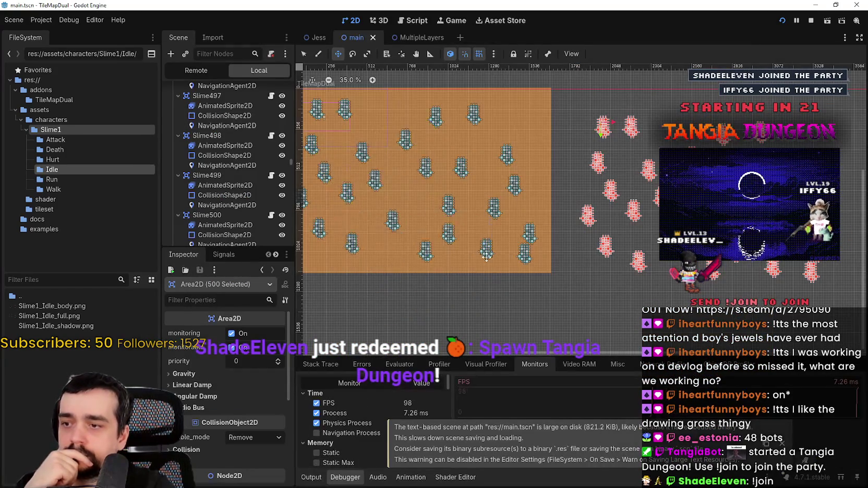
pyautogui.hotkey('alt', 'Tab')
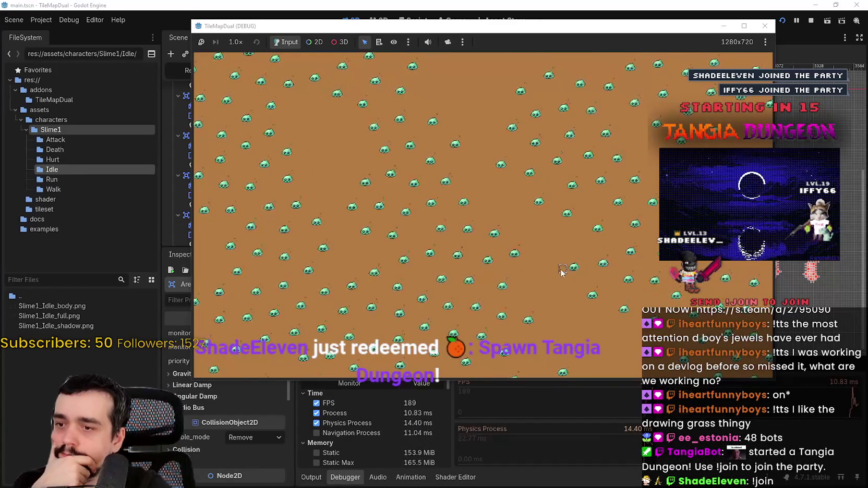
pyautogui.scroll(3, 573, 250)
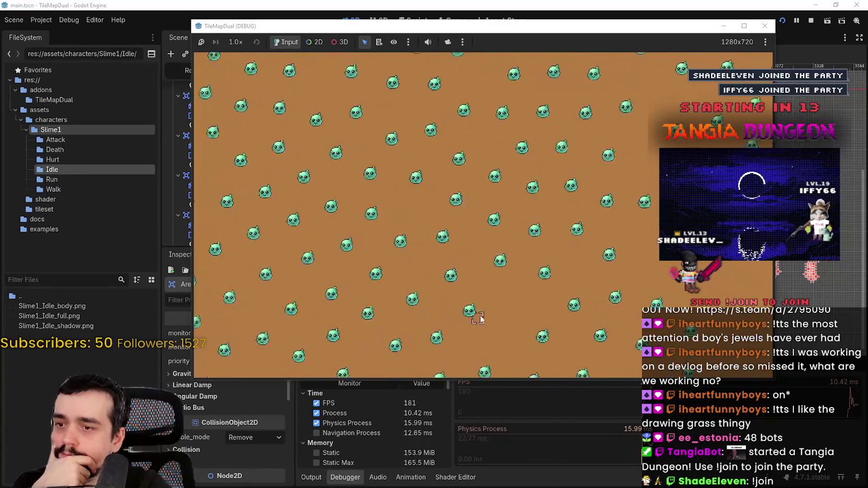
pyautogui.scroll(-1, 588, 264)
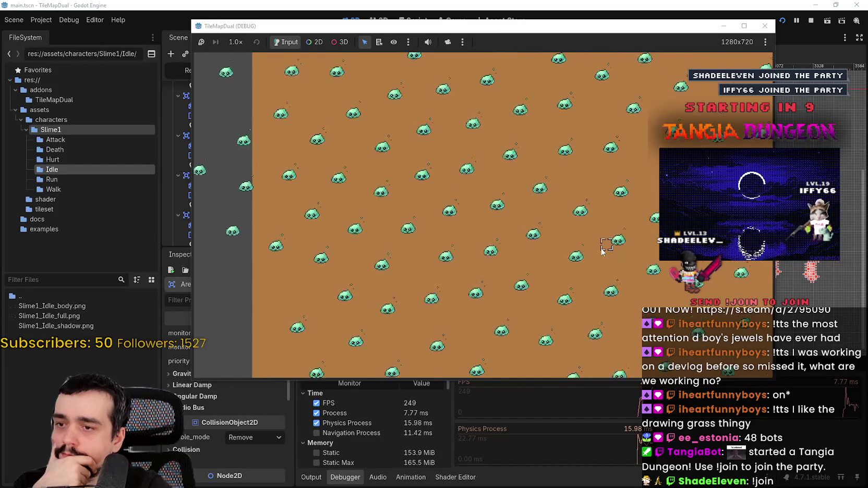
pyautogui.scroll(2, 397, 194)
pyautogui.scroll(-3, 546, 236)
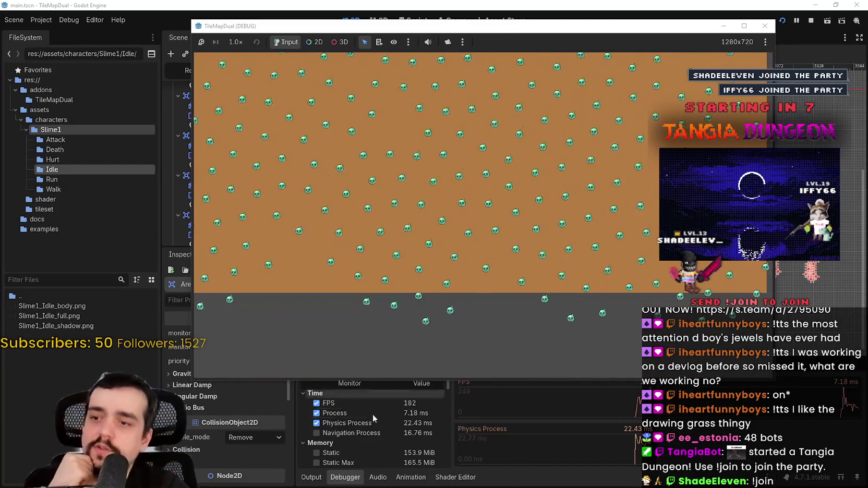
pyautogui.scroll(-2, 564, 219)
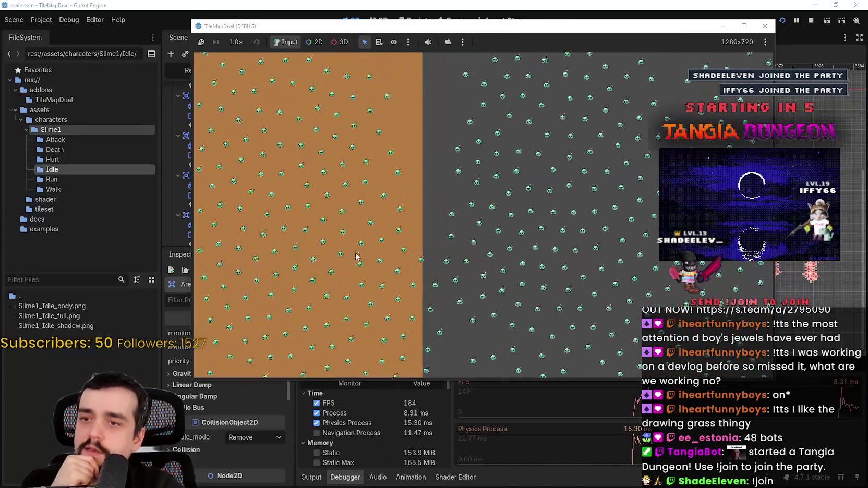
pyautogui.scroll(-5, 580, 196)
pyautogui.scroll(8, 466, 206)
# Step: Paint grass and water tiles across the slime-crowded map, then return to the editor
pyautogui.moveTo(363, 230)
pyautogui.mouseDown()
pyautogui.moveTo(469, 219)
pyautogui.moveTo(412, 167)
pyautogui.moveTo(486, 177)
pyautogui.moveTo(519, 203)
pyautogui.moveTo(615, 157)
pyautogui.moveTo(511, 198)
pyautogui.moveTo(481, 250)
pyautogui.moveTo(434, 202)
pyautogui.moveTo(443, 203)
pyautogui.mouseUp()
pyautogui.scroll(2, 443, 203)
pyautogui.moveTo(501, 188)
pyautogui.mouseDown()
pyautogui.moveTo(470, 245)
pyautogui.moveTo(480, 278)
pyautogui.mouseUp()
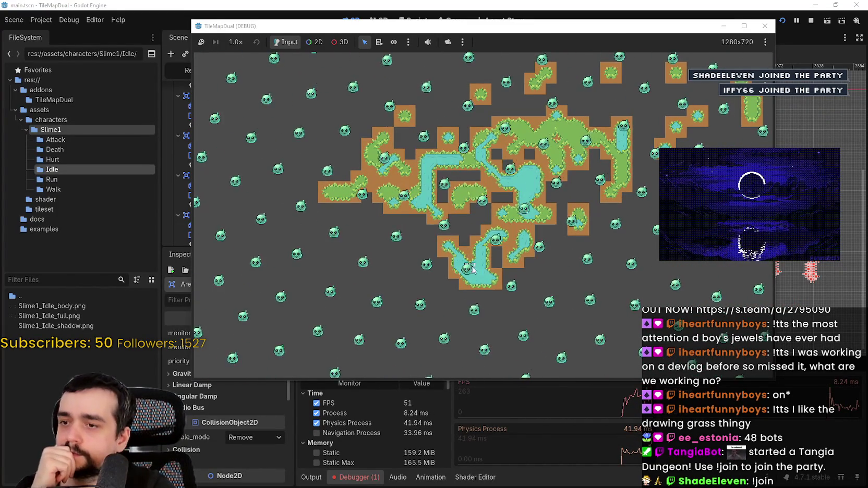
pyautogui.scroll(-2, 481, 278)
pyautogui.scroll(2, 470, 245)
pyautogui.moveTo(469, 245)
pyautogui.mouseDown()
pyautogui.moveTo(433, 177)
pyautogui.moveTo(459, 196)
pyautogui.moveTo(459, 239)
pyautogui.moveTo(470, 209)
pyautogui.mouseUp()
pyautogui.scroll(-2, 470, 209)
pyautogui.scroll(2, 490, 215)
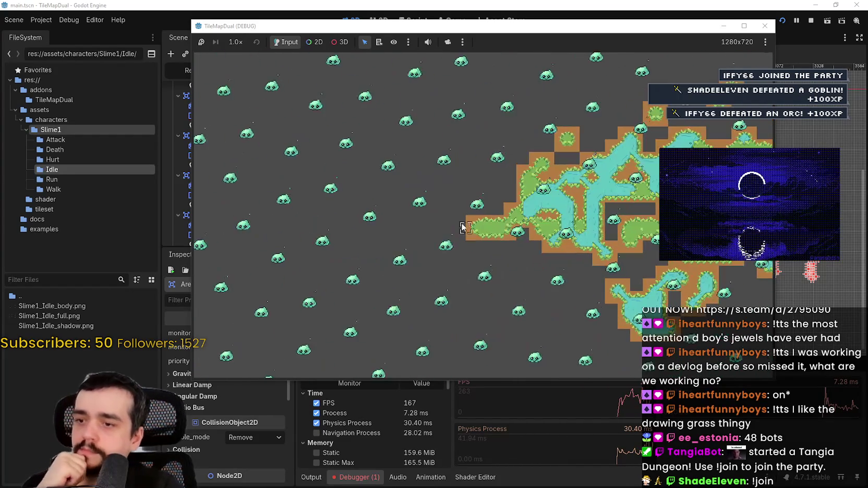
pyautogui.click(251, 6)
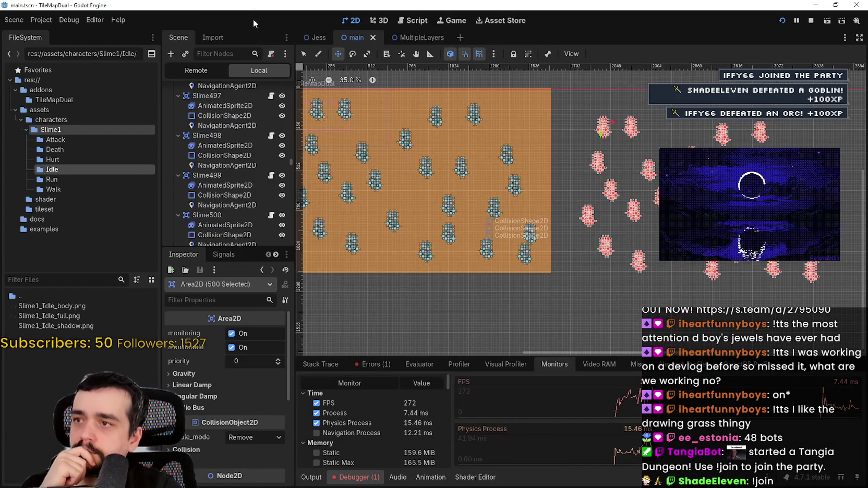
# Step: Collapse the Slime497 node and scroll up the Scene tree
pyautogui.scroll(2, 254, 97)
pyautogui.click(177, 135)
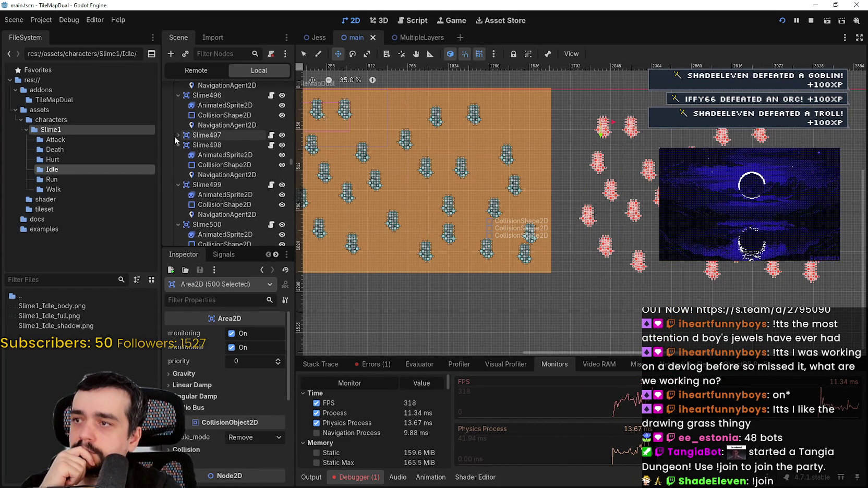
pyautogui.scroll(1, 245, 152)
pyautogui.moveTo(290, 161); pyautogui.dragTo(301, 96)
pyautogui.scroll(15, 256, 155)
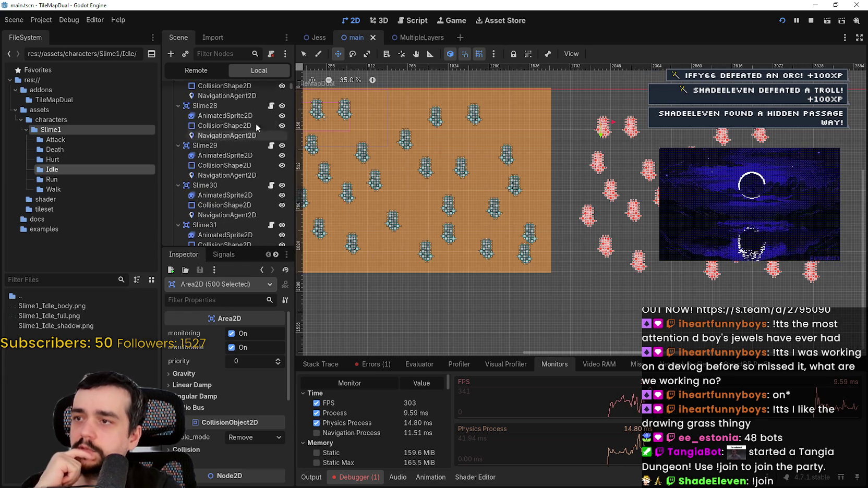
pyautogui.scroll(10, 249, 135)
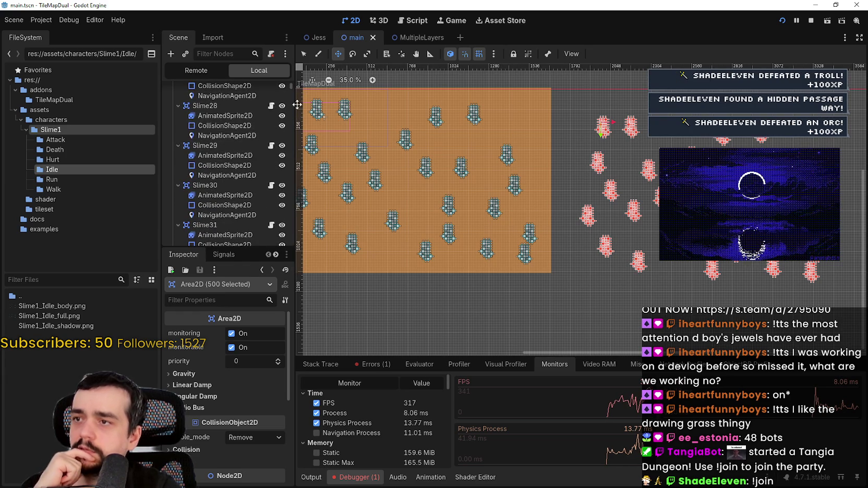
# Step: View the running game's Remote scene tree, switch back to Local, and bring the game forward
pyautogui.click(200, 69)
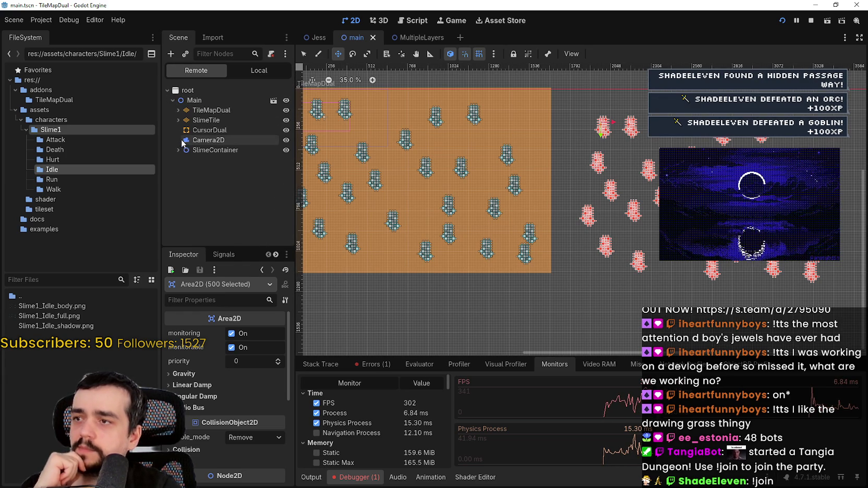
pyautogui.click(256, 70)
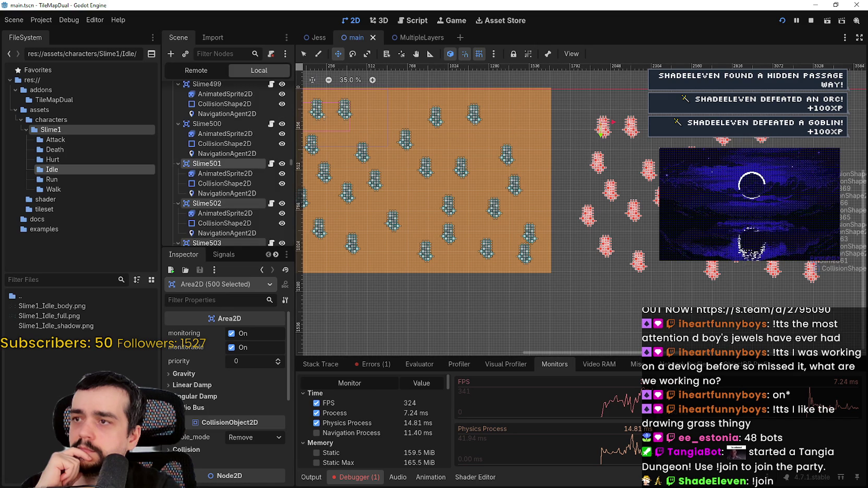
pyautogui.press('F5')
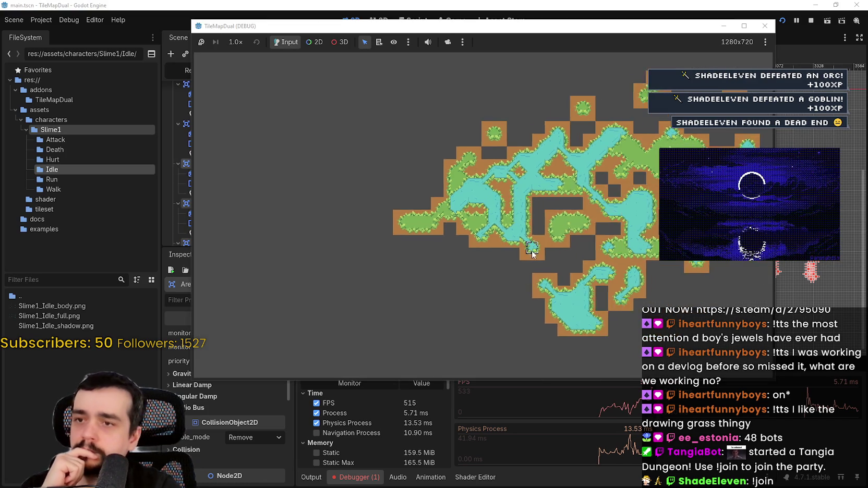
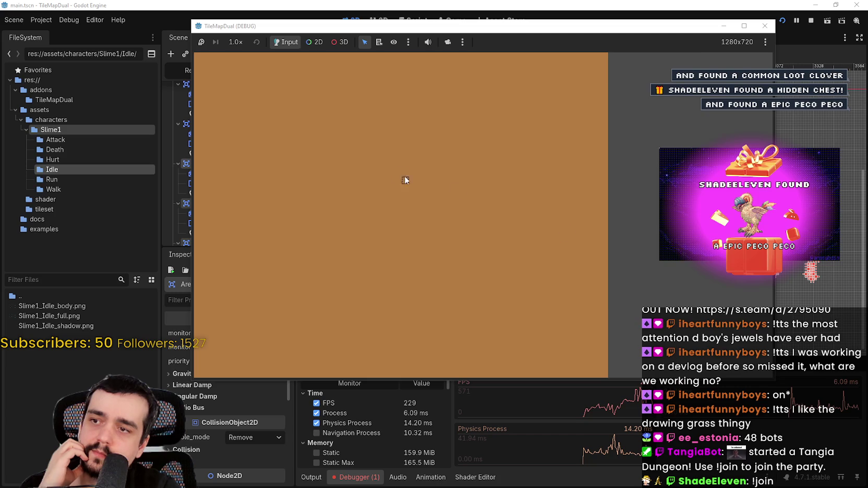
# Step: Paint several large grass patches across the middle of the running game's map, then return to the editor
pyautogui.moveTo(447, 200)
pyautogui.mouseDown()
pyautogui.moveTo(562, 252)
pyautogui.moveTo(447, 255)
pyautogui.mouseUp()
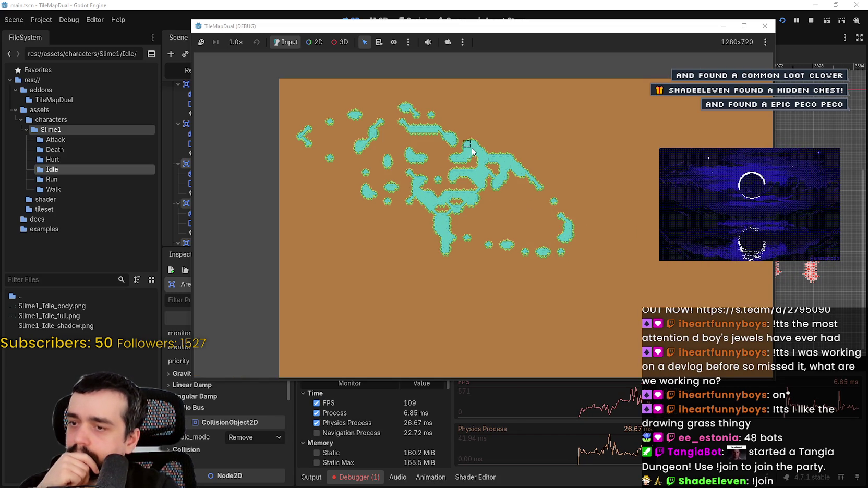
pyautogui.moveTo(460, 145); pyautogui.dragTo(508, 180)
pyautogui.scroll(2, 500, 229)
pyautogui.moveTo(448, 227)
pyautogui.mouseDown()
pyautogui.moveTo(500, 228)
pyautogui.moveTo(591, 258)
pyautogui.moveTo(604, 298)
pyautogui.moveTo(366, 251)
pyautogui.mouseUp()
pyautogui.moveTo(447, 292)
pyautogui.mouseDown()
pyautogui.moveTo(292, 224)
pyautogui.moveTo(339, 256)
pyautogui.moveTo(486, 279)
pyautogui.moveTo(416, 253)
pyautogui.mouseUp()
pyautogui.moveTo(527, 310)
pyautogui.mouseDown()
pyautogui.moveTo(495, 313)
pyautogui.moveTo(529, 292)
pyautogui.moveTo(361, 224)
pyautogui.mouseUp()
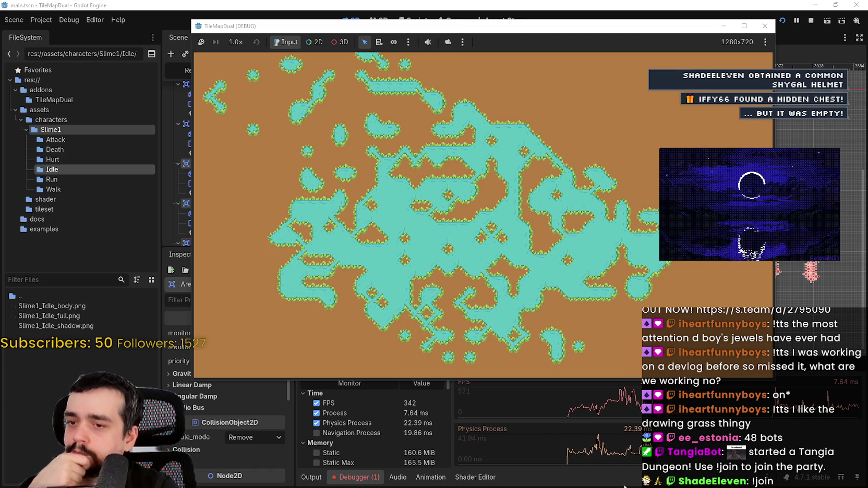
pyautogui.click(543, 437)
# Step: Start recording in the Debugger's script Profiler and drag the panel taller for a bigger graph
pyautogui.click(390, 364)
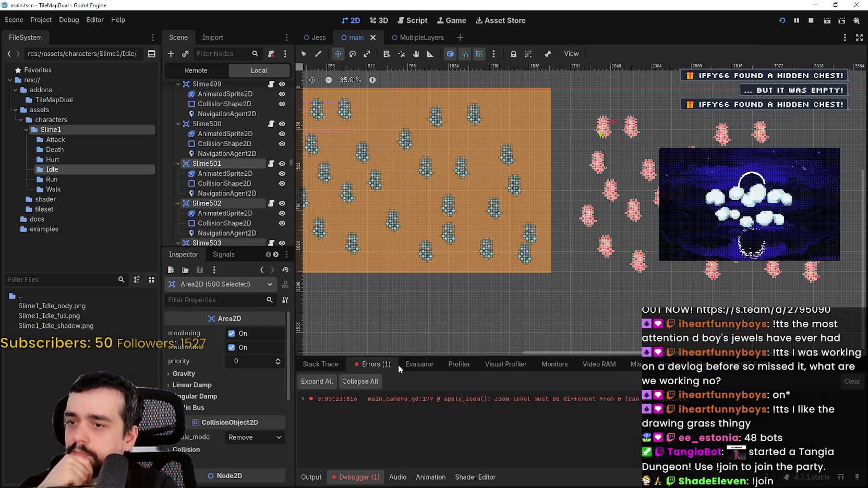
pyautogui.click(455, 365)
pyautogui.click(314, 382)
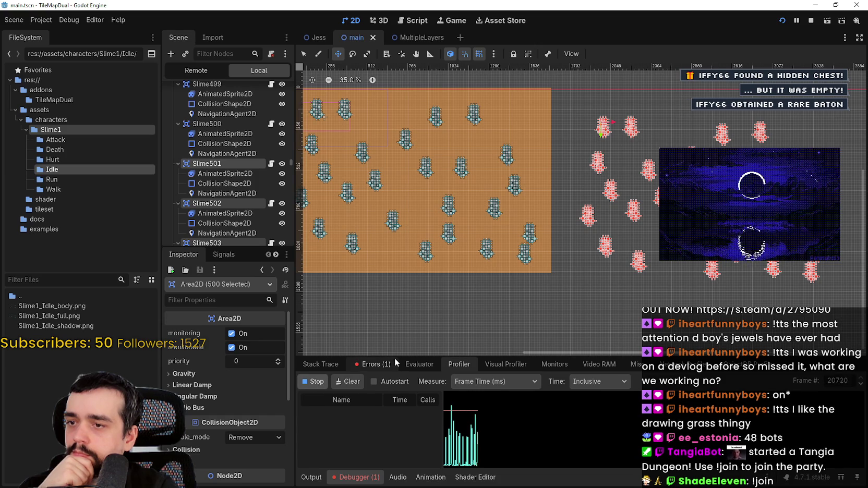
pyautogui.moveTo(395, 358); pyautogui.dragTo(395, 236)
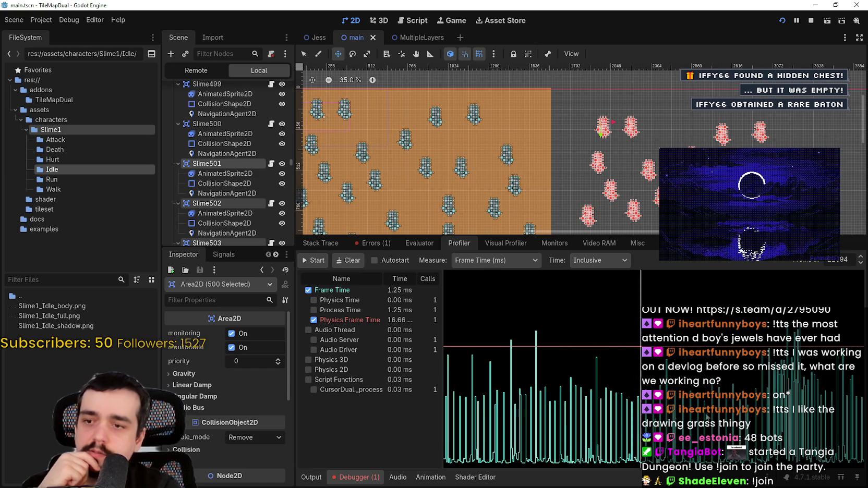
# Step: Inspect profiled frames, widening the table and toggling Time between Self and Inclusive; _on_velocity_computed shows 7.24 ms over 100 calls
pyautogui.click(807, 404)
pyautogui.scroll(-3, 347, 335)
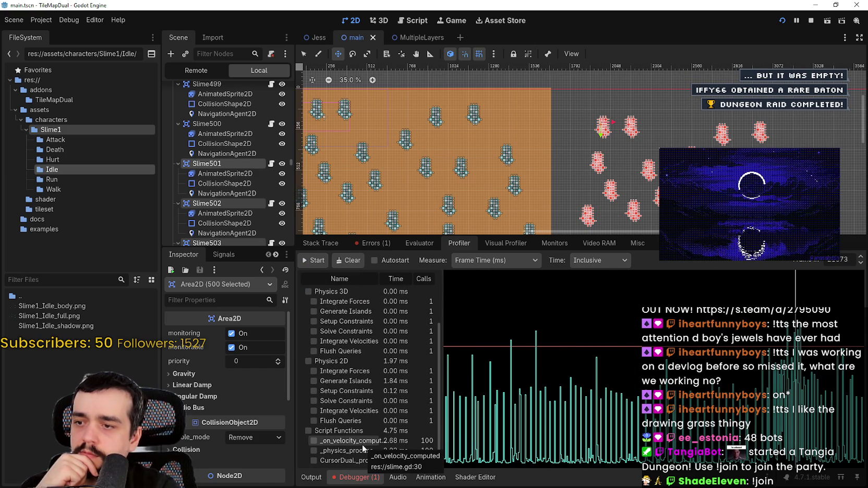
pyautogui.moveTo(444, 439); pyautogui.dragTo(490, 444)
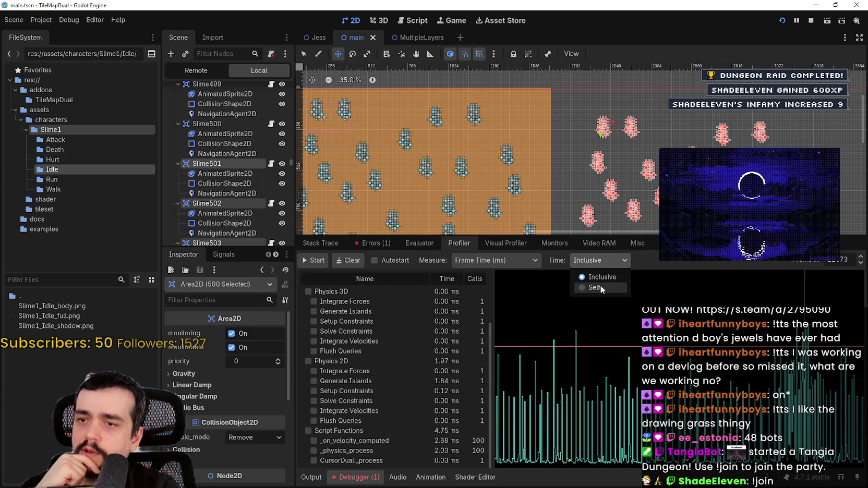
pyautogui.click(599, 288)
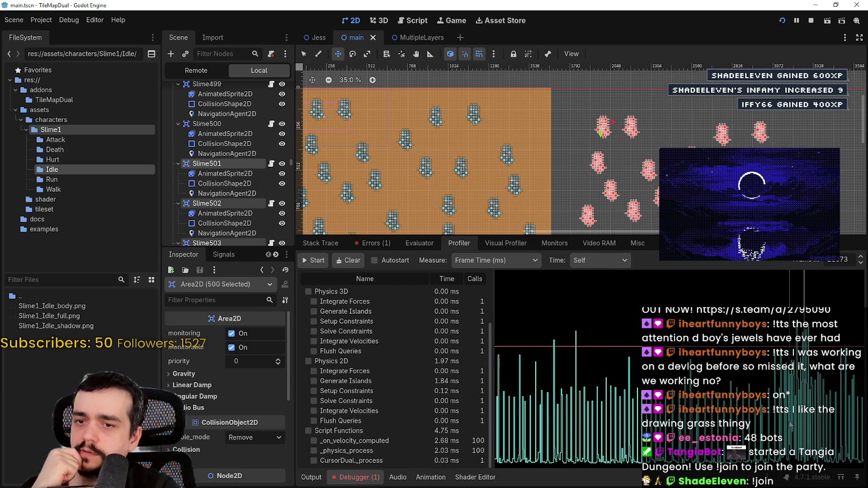
pyautogui.click(862, 258)
pyautogui.click(861, 256)
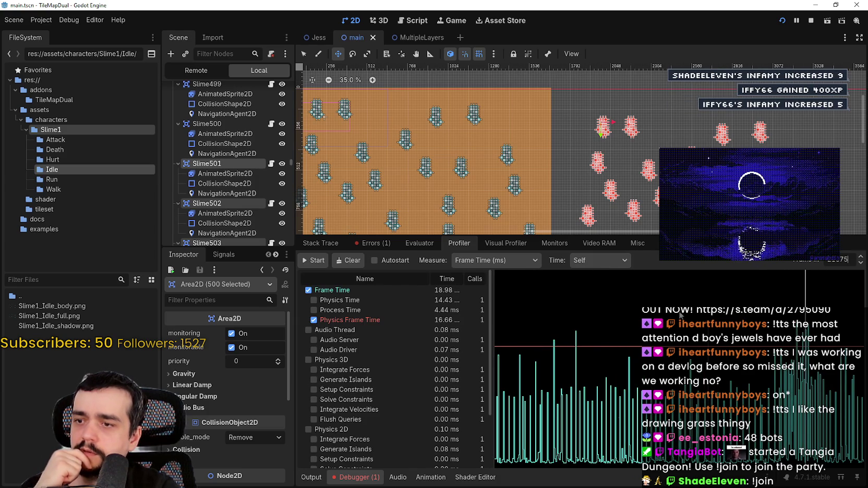
pyautogui.scroll(-3, 438, 395)
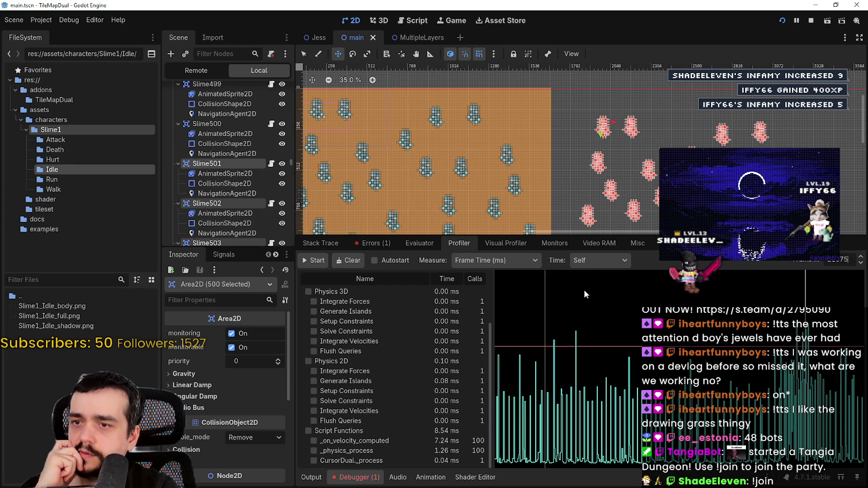
pyautogui.click(600, 260)
pyautogui.click(594, 270)
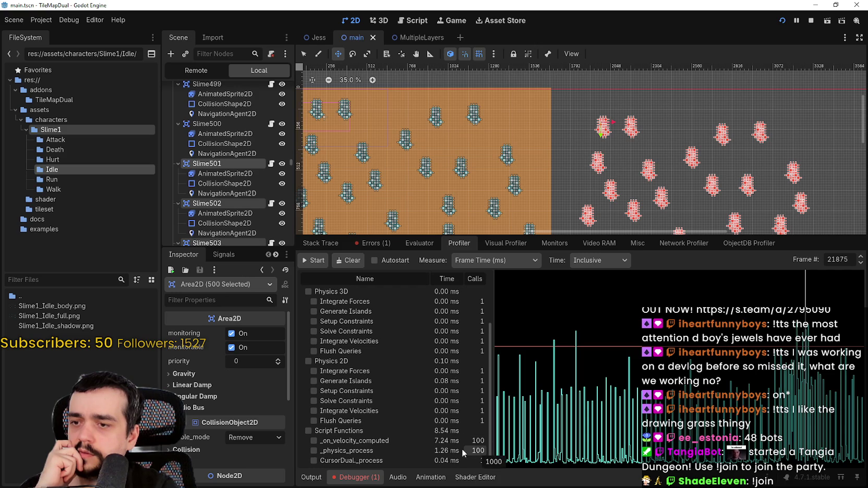
# Step: Record a short CPU and GPU render capture in the Visual Profiler
pyautogui.click(558, 244)
pyautogui.click(506, 243)
pyautogui.click(313, 261)
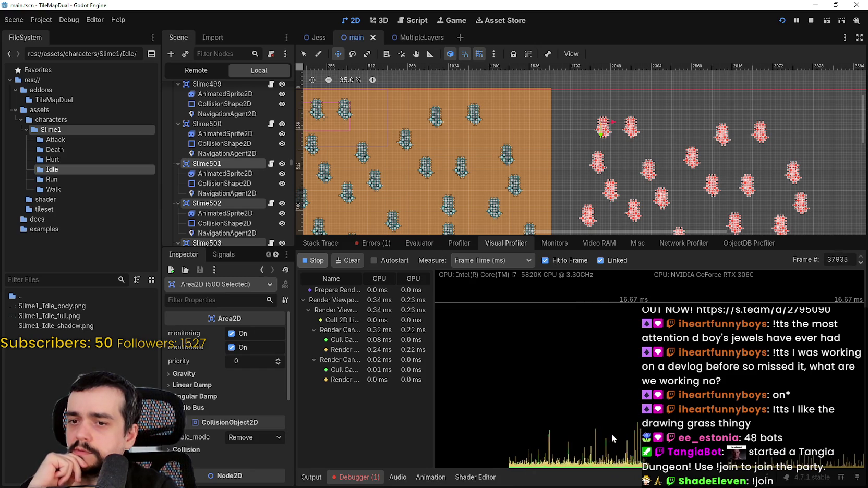
pyautogui.click(323, 262)
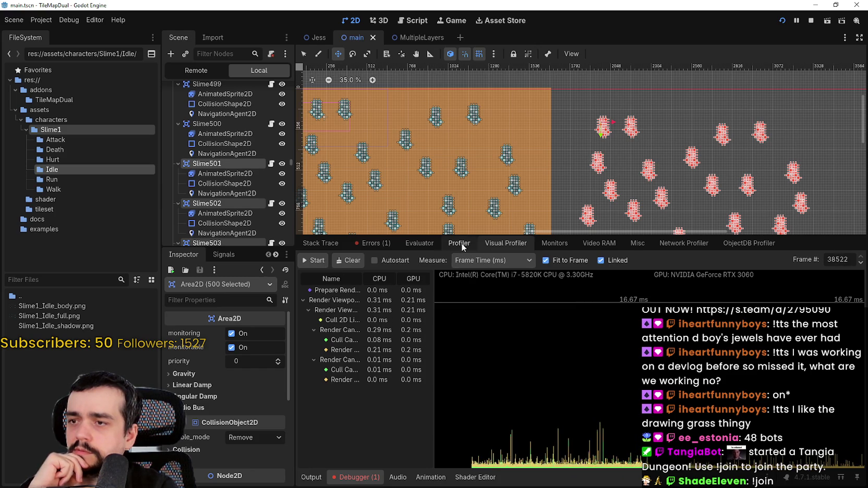
# Step: Return to the script Profiler and step through frames, ending on frame 21875
pyautogui.click(462, 243)
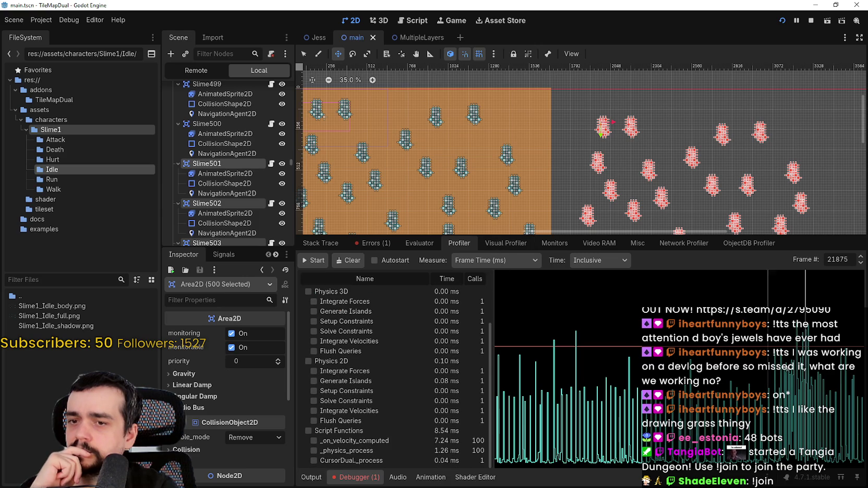
pyautogui.click(860, 257)
pyautogui.click(860, 257)
pyautogui.click(861, 258)
pyautogui.click(860, 257)
pyautogui.click(860, 257)
pyautogui.click(860, 263)
pyautogui.click(860, 263)
pyautogui.click(860, 263)
pyautogui.click(860, 263)
pyautogui.click(860, 263)
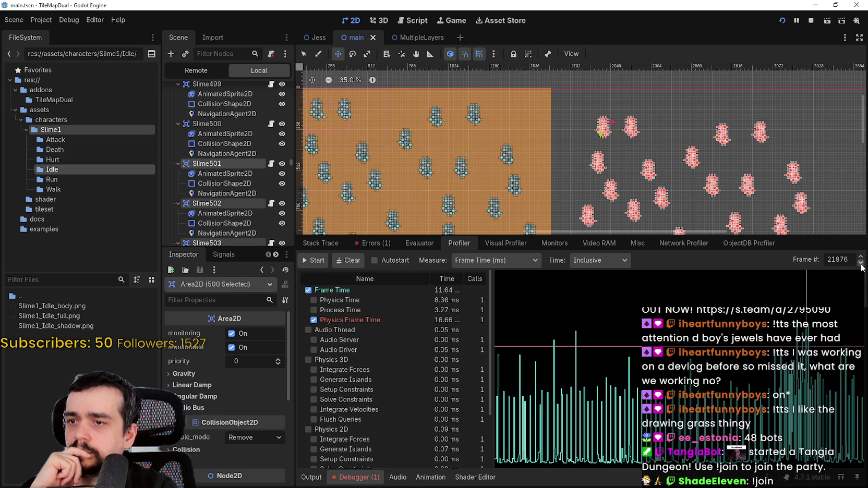
pyautogui.click(860, 264)
pyautogui.click(860, 257)
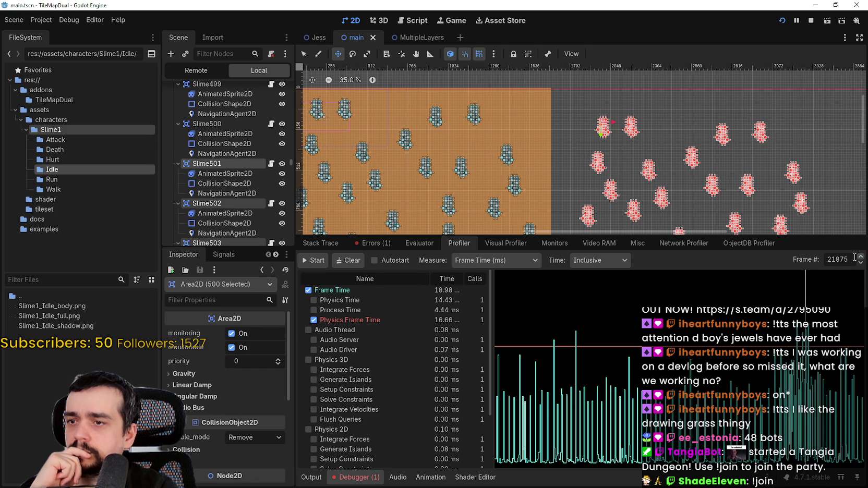
pyautogui.scroll(-3, 457, 427)
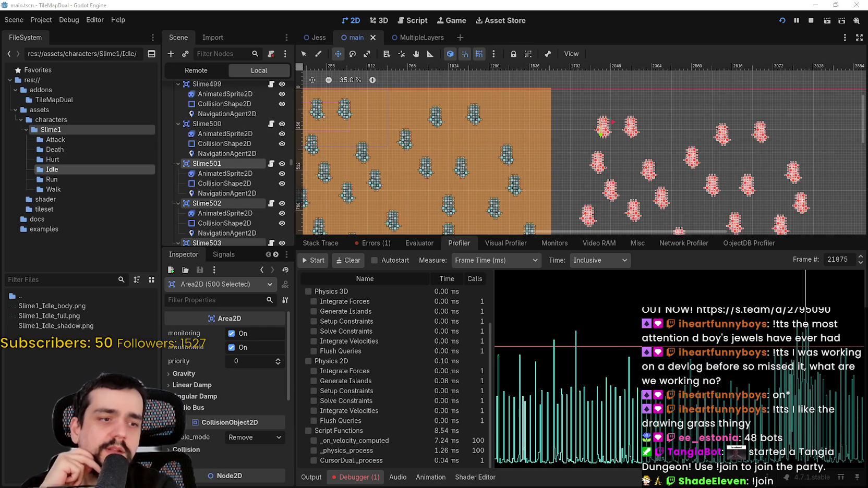
# Step: Switch to the game and back, then reopen the Debugger on the performance monitors
pyautogui.hotkey('alt', 'Tab')
pyautogui.click(389, 468)
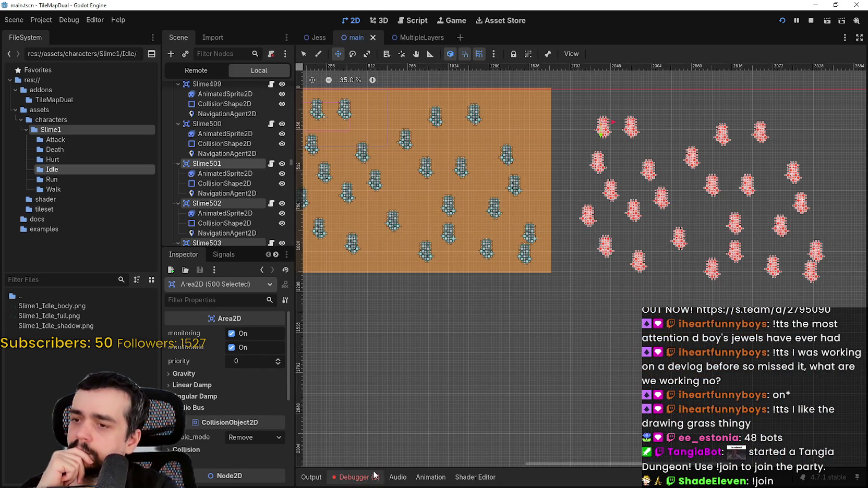
pyautogui.click(375, 475)
pyautogui.click(560, 244)
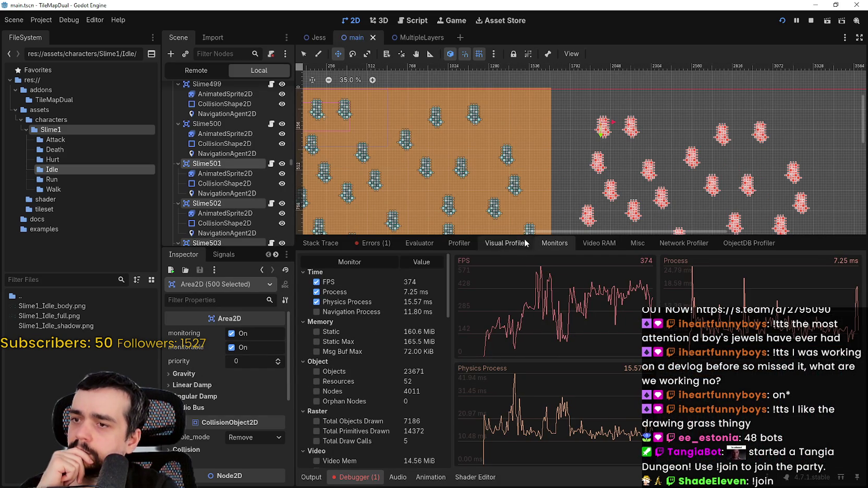
# Step: Shrink the debugger, pan the map in the running game, and bring the editor back in front
pyautogui.moveTo(525, 236); pyautogui.dragTo(525, 357)
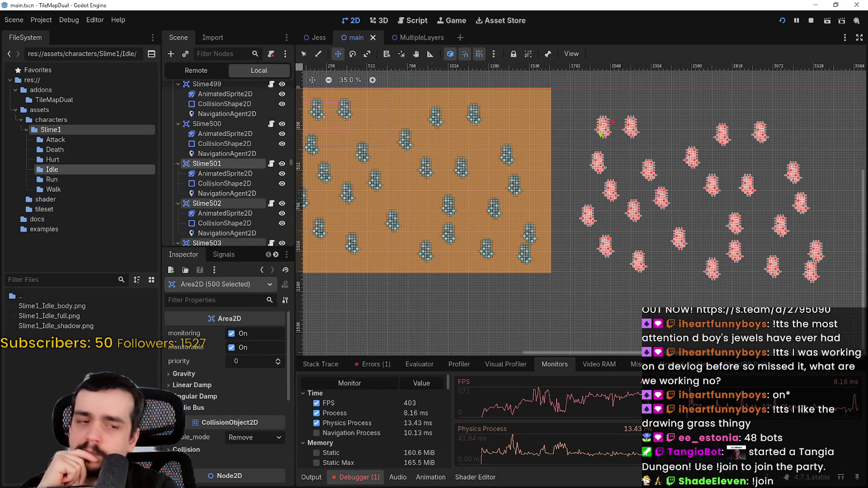
pyautogui.hotkey('alt', 'Tab')
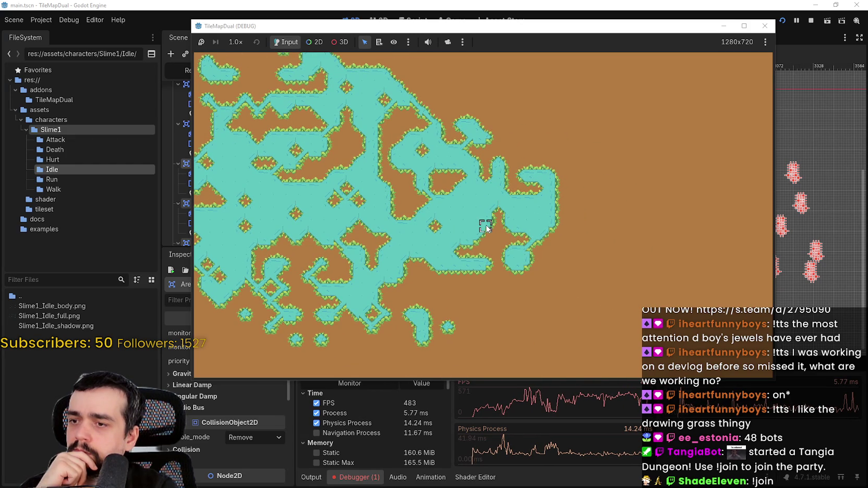
pyautogui.moveTo(485, 226); pyautogui.dragTo(512, 234)
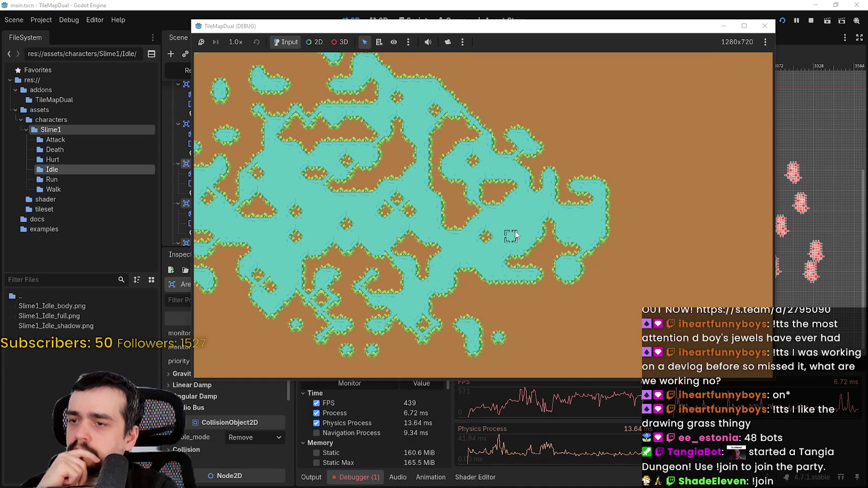
pyautogui.moveTo(511, 236); pyautogui.dragTo(510, 237)
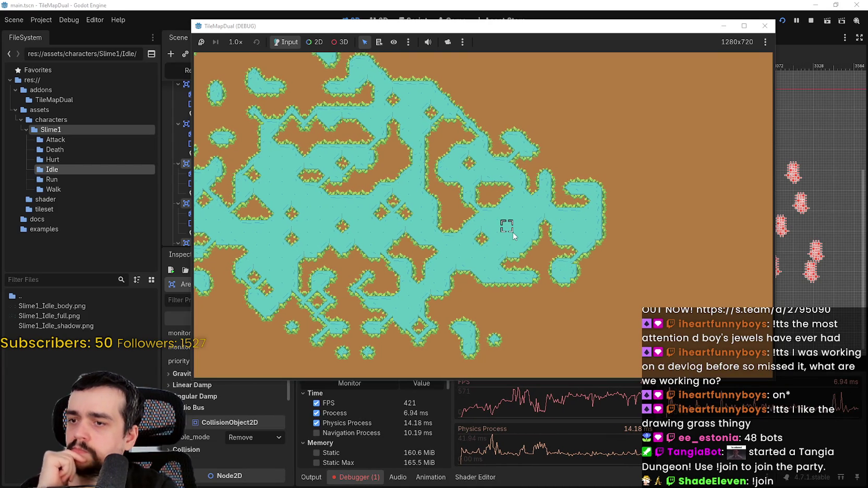
pyautogui.click(316, 433)
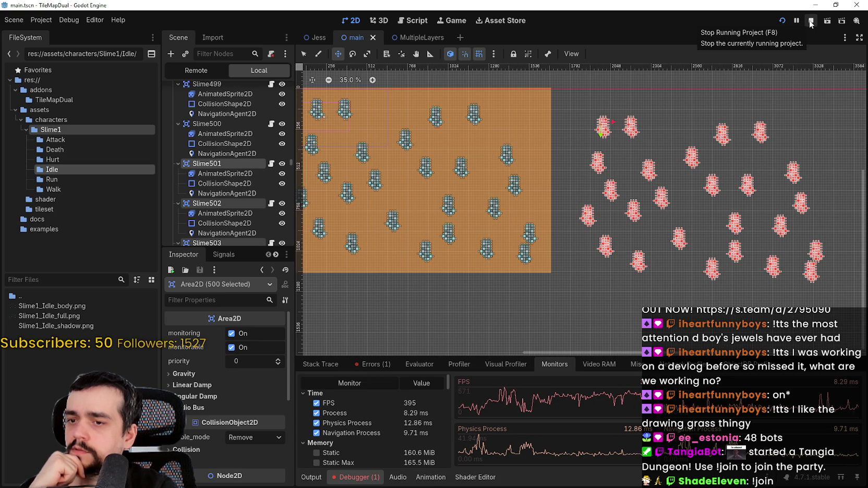
# Step: Relaunch the game with F5 and start a fresh Profiler capture from the Debugger
pyautogui.press('F5')
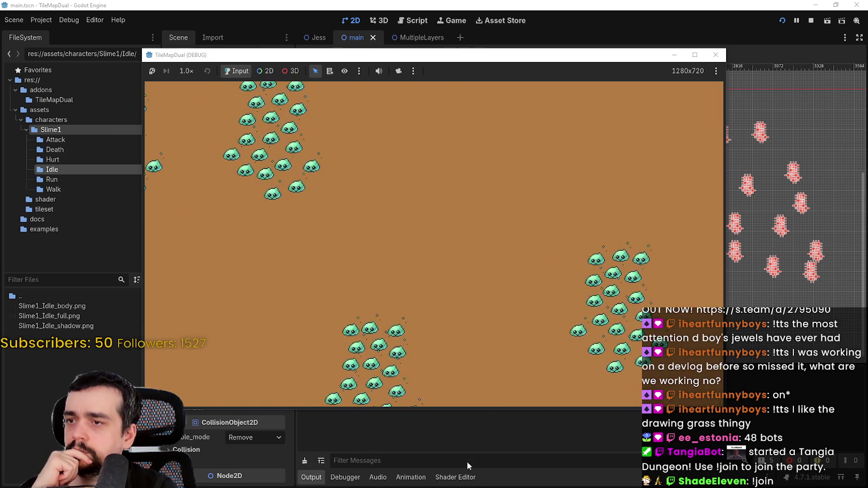
pyautogui.click(466, 461)
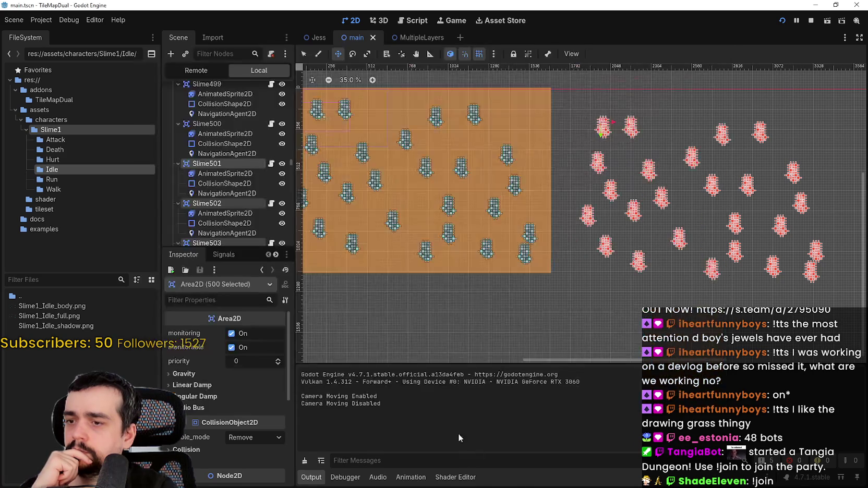
pyautogui.click(344, 477)
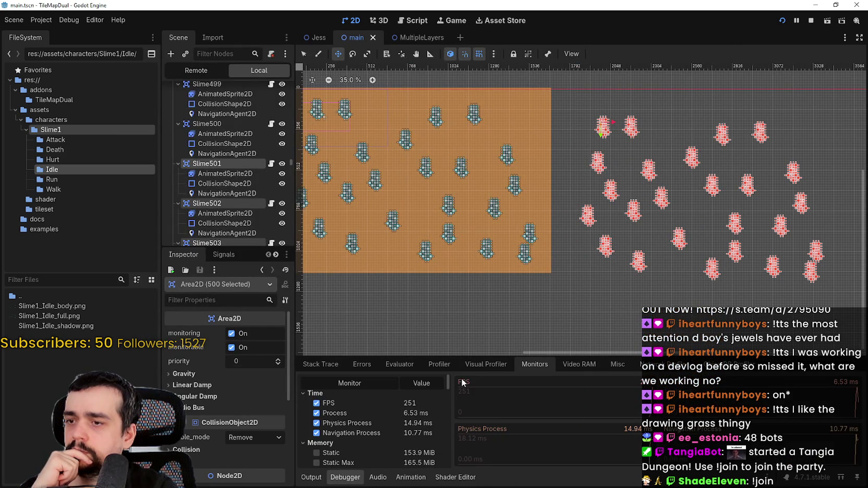
pyautogui.click(435, 364)
pyautogui.click(313, 382)
# Step: Enlarge the debugger, stop the profiler, and inspect frame 2880's timings
pyautogui.moveTo(514, 356)
pyautogui.mouseDown()
pyautogui.moveTo(511, 161)
pyautogui.moveTo(510, 210)
pyautogui.mouseUp()
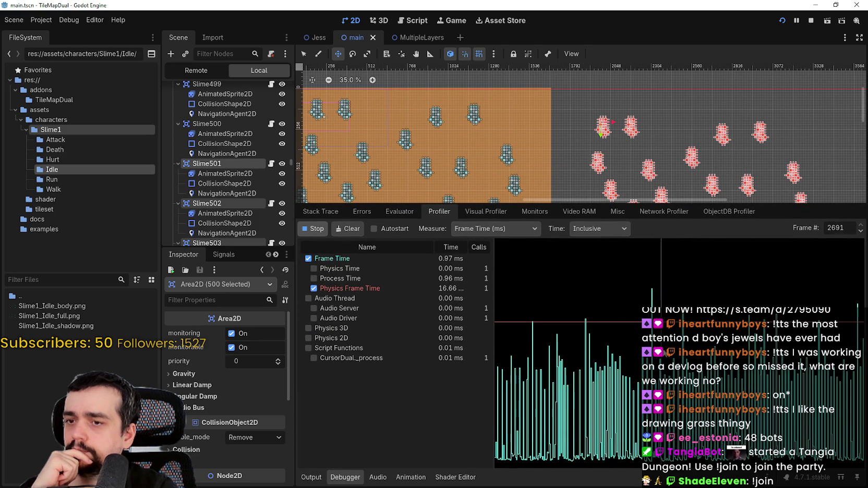
pyautogui.click(313, 230)
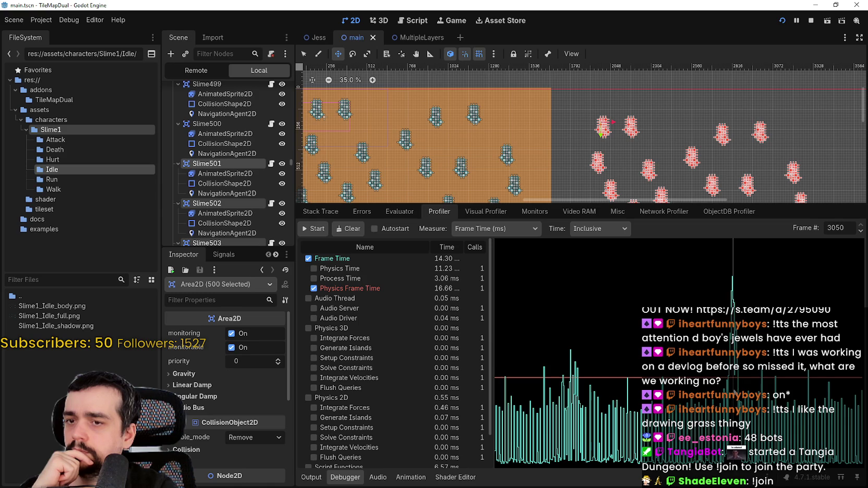
pyautogui.click(732, 281)
pyautogui.scroll(-5, 461, 365)
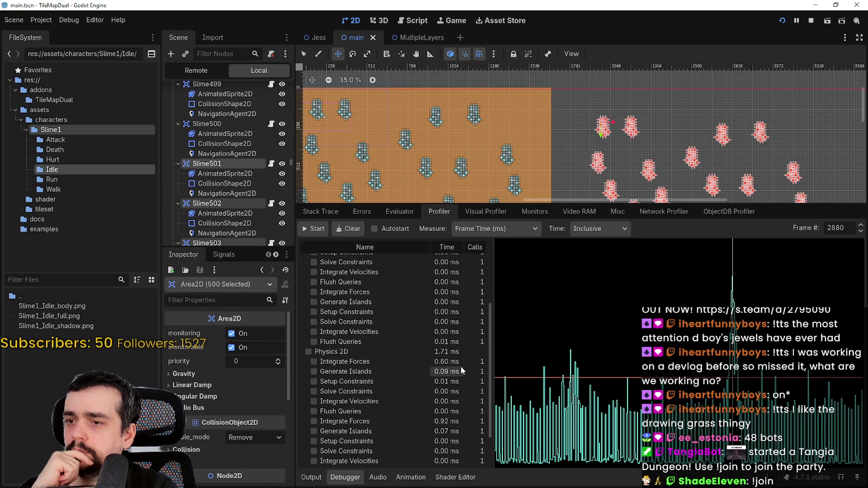
pyautogui.scroll(5, 463, 366)
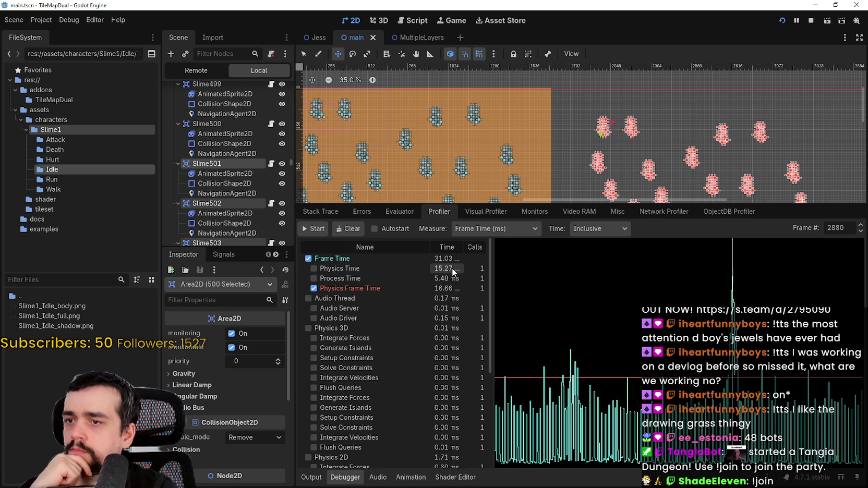
pyautogui.scroll(-5, 452, 412)
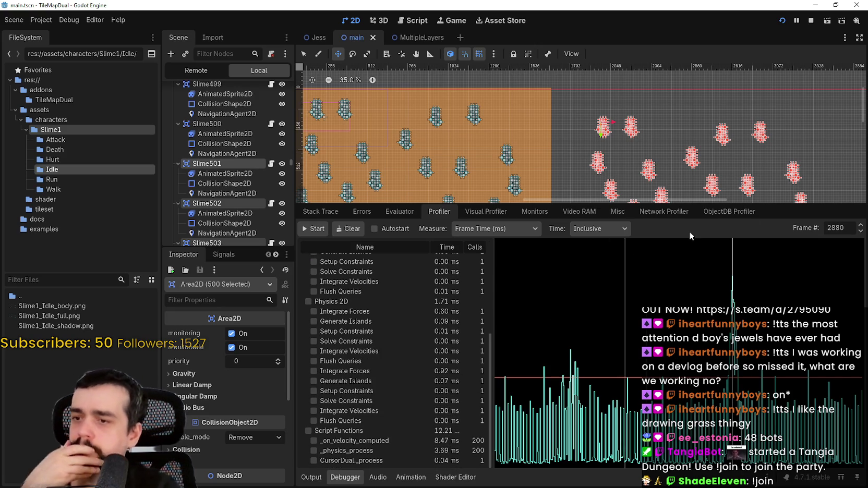
# Step: Inspect frames 2921 and 2918, widen the table columns, and view the Visual Profiler's CPU/GPU timings
pyautogui.click(765, 407)
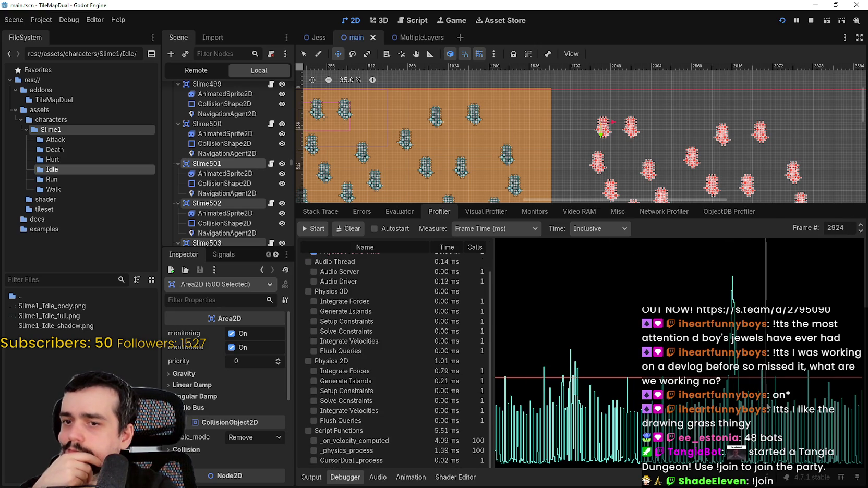
pyautogui.click(763, 407)
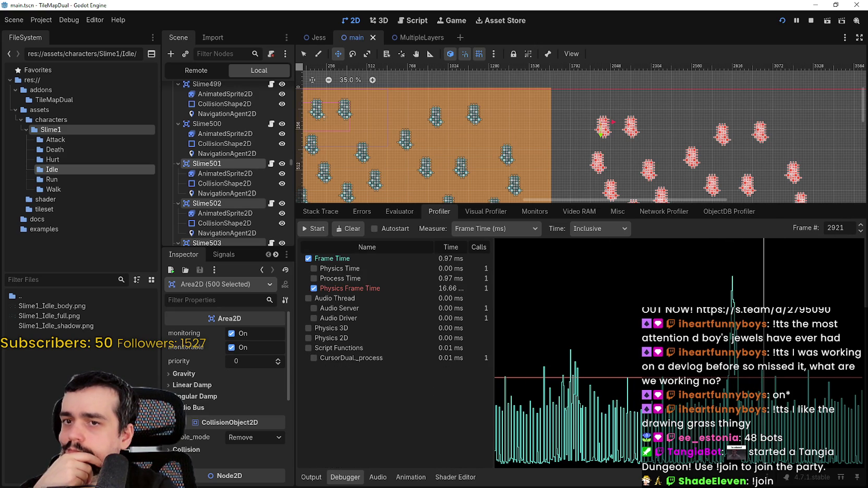
pyautogui.click(861, 231)
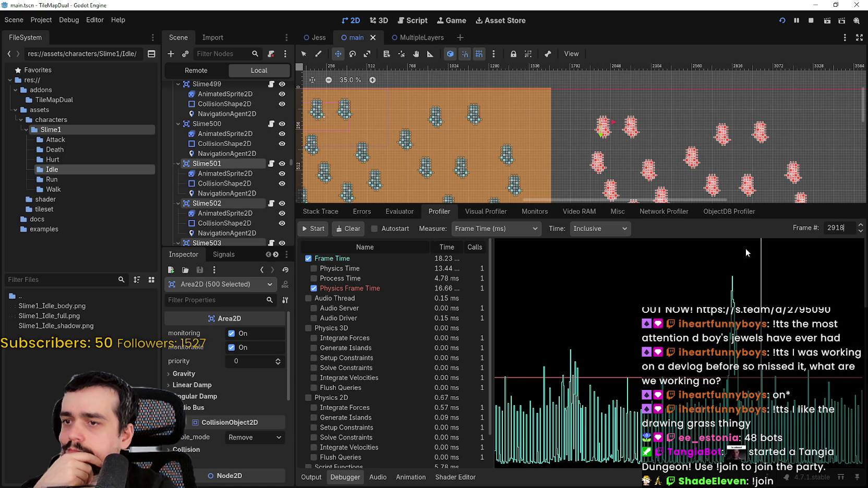
pyautogui.scroll(-2, 468, 398)
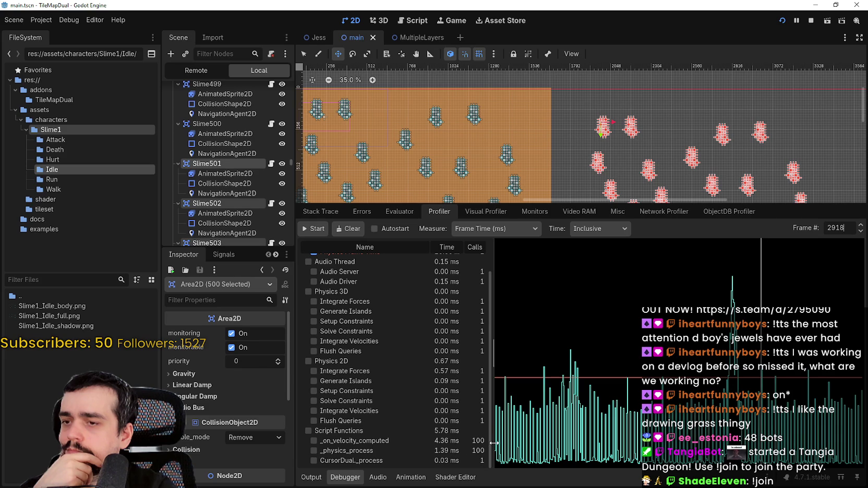
pyautogui.moveTo(494, 443); pyautogui.dragTo(528, 451)
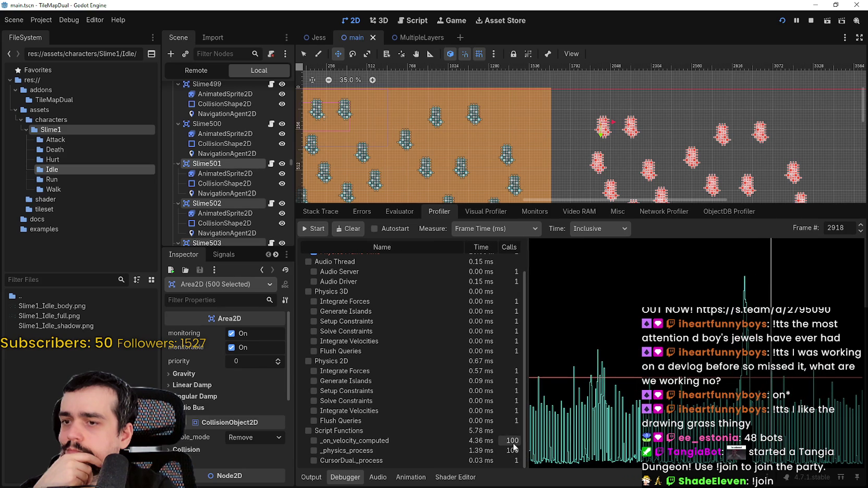
pyautogui.click(841, 228)
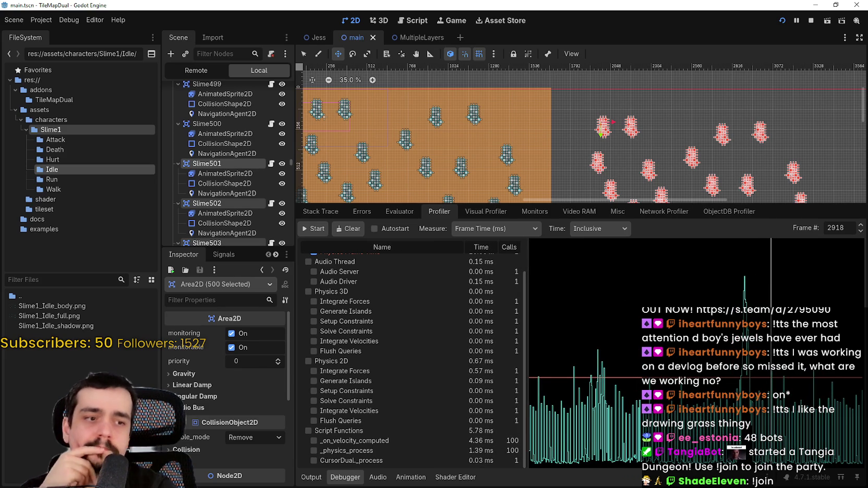
pyautogui.click(490, 212)
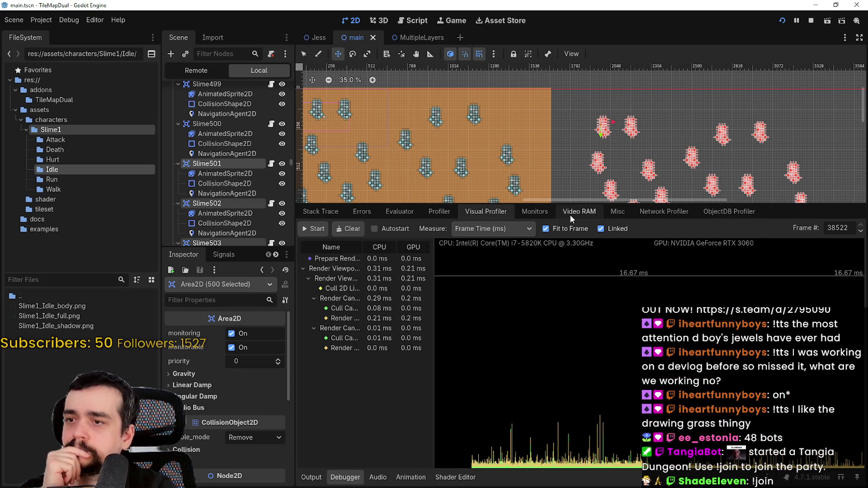
# Step: Return the debugger to live monitors, shrink it, move the game window up, and bring the 2D scene forward
pyautogui.click(536, 212)
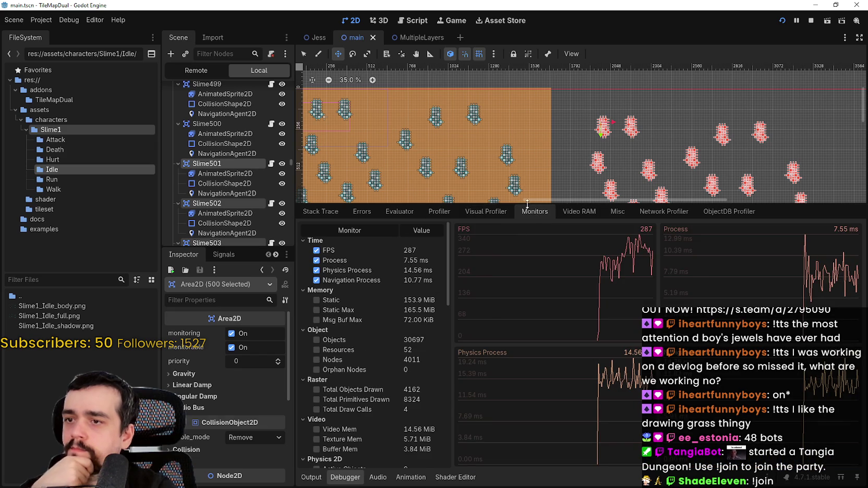
pyautogui.moveTo(527, 204); pyautogui.dragTo(528, 356)
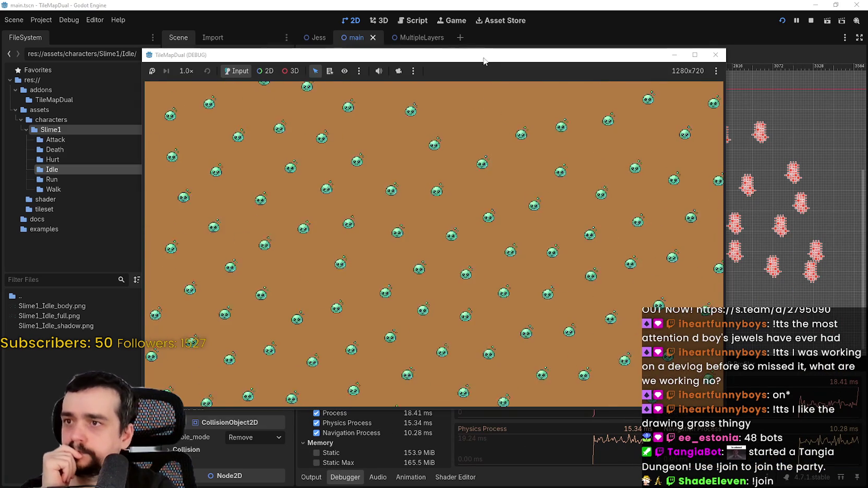
pyautogui.moveTo(484, 62); pyautogui.dragTo(555, 11)
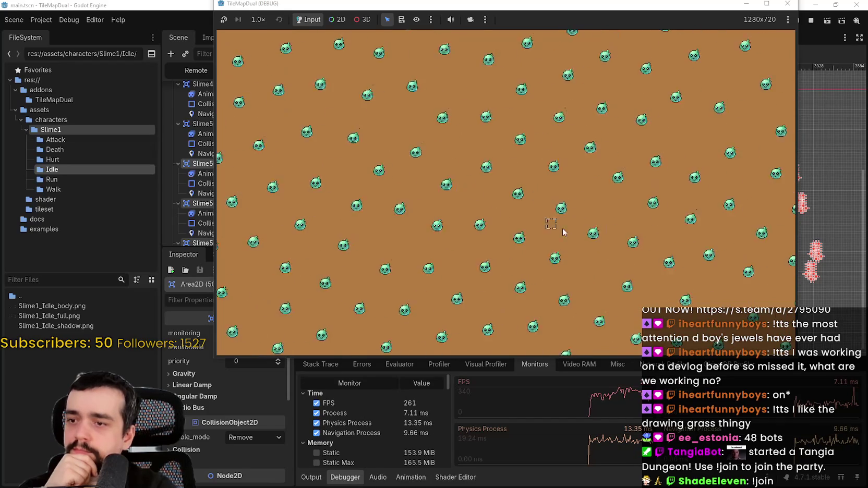
pyautogui.click(823, 28)
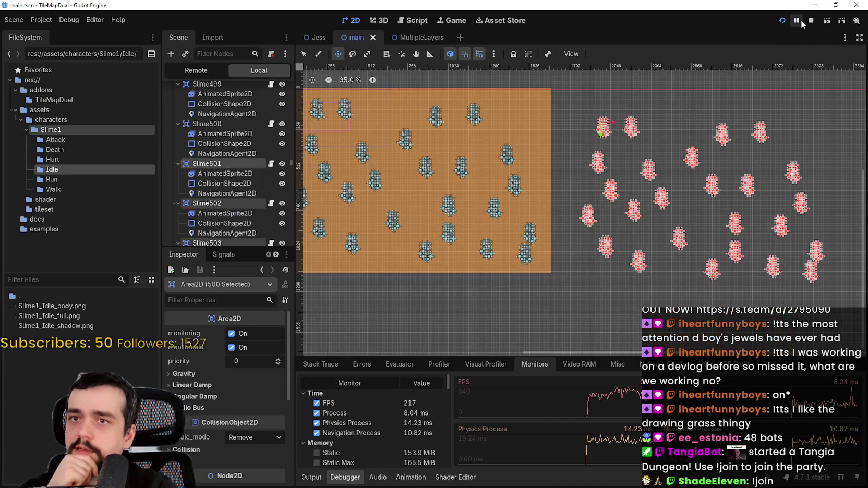
# Step: Stop the game and enable Physics > 2D > Run on Separate Thread in Project Settings
pyautogui.click(811, 20)
pyautogui.click(41, 20)
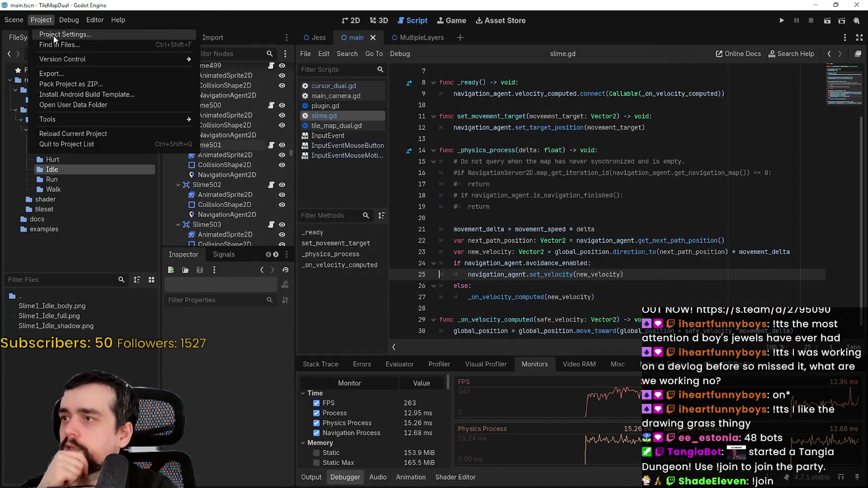
pyautogui.click(53, 34)
pyautogui.scroll(-10, 172, 269)
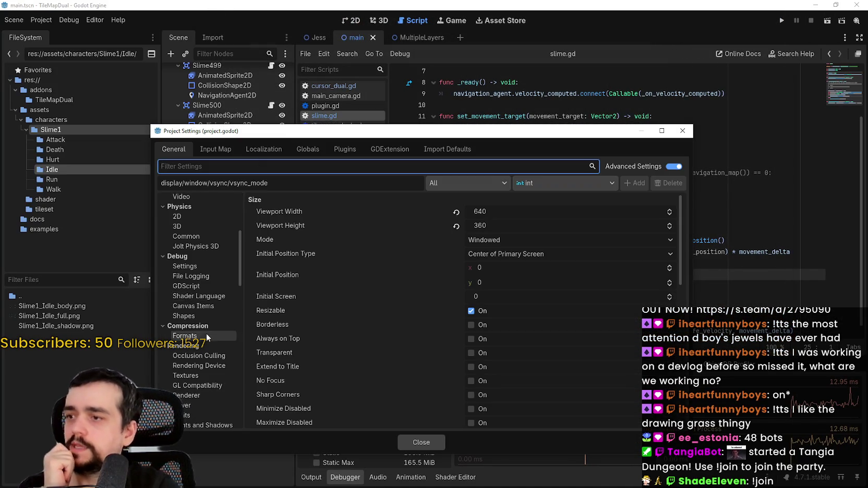
pyautogui.scroll(5, 208, 315)
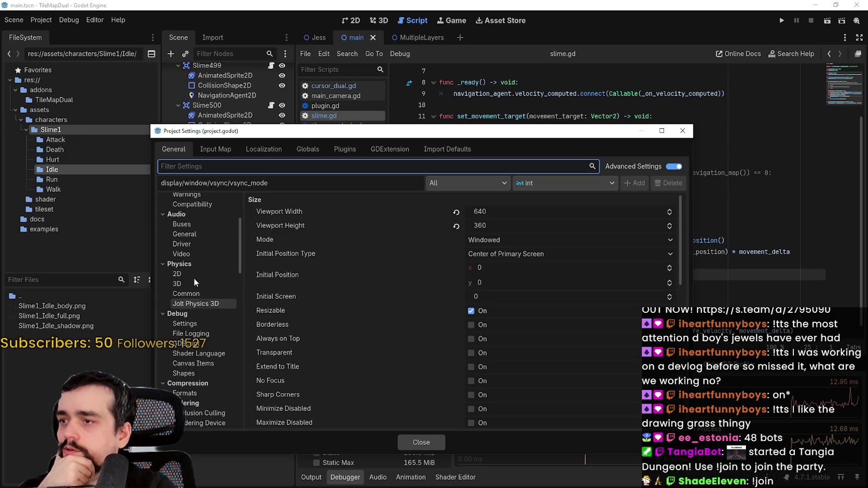
pyautogui.click(193, 275)
pyautogui.click(484, 202)
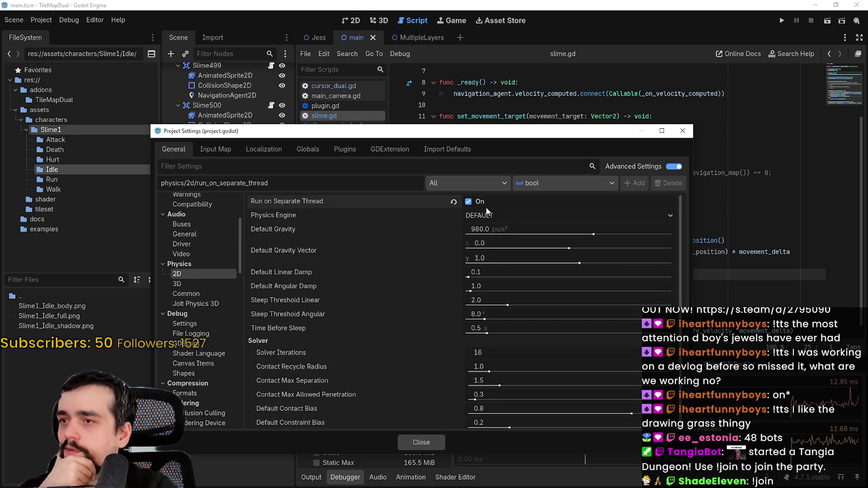
# Step: Set Rendering > Driver > Thread Model to Separate, close the settings, and relaunch the game
pyautogui.click(191, 298)
pyautogui.scroll(-2, 196, 325)
pyautogui.scroll(5, 196, 325)
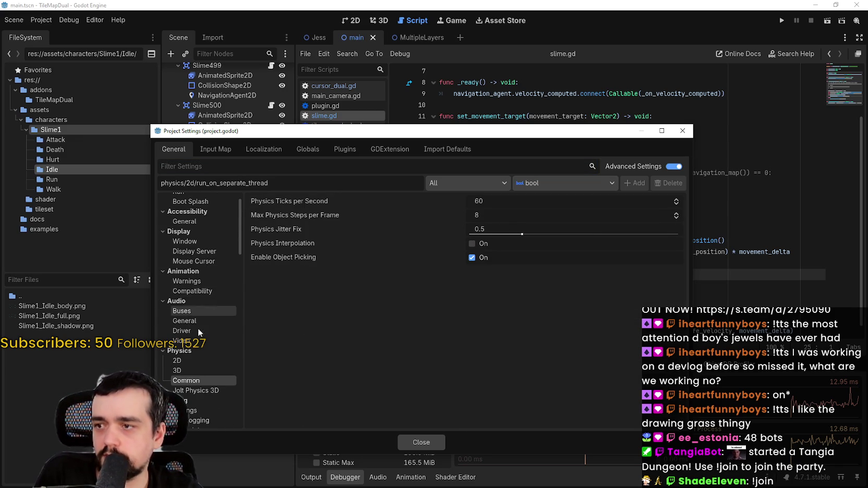
pyautogui.scroll(-8, 200, 318)
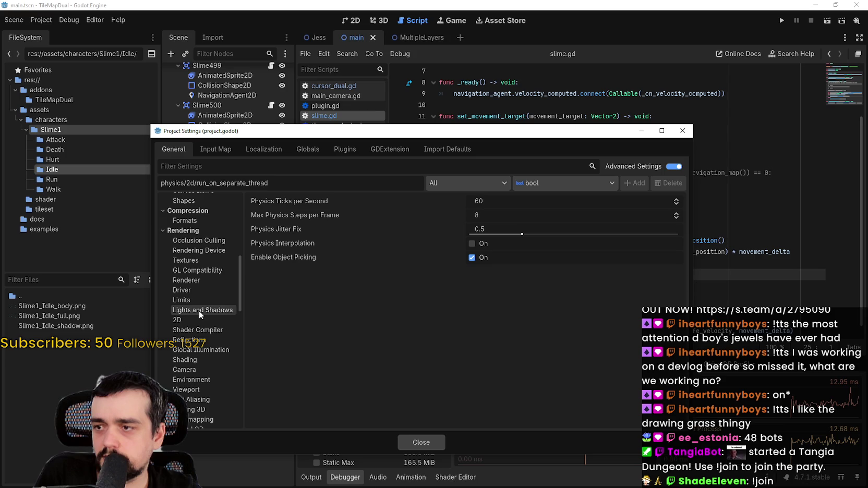
pyautogui.click(206, 251)
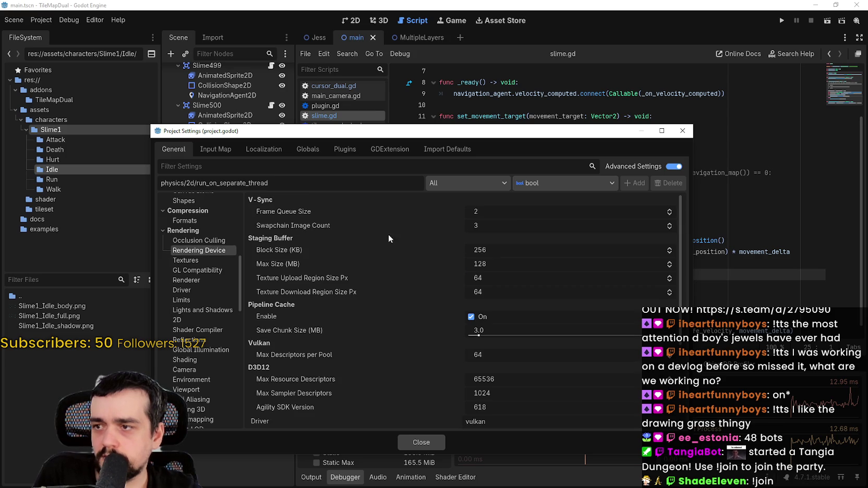
pyautogui.scroll(-2, 182, 313)
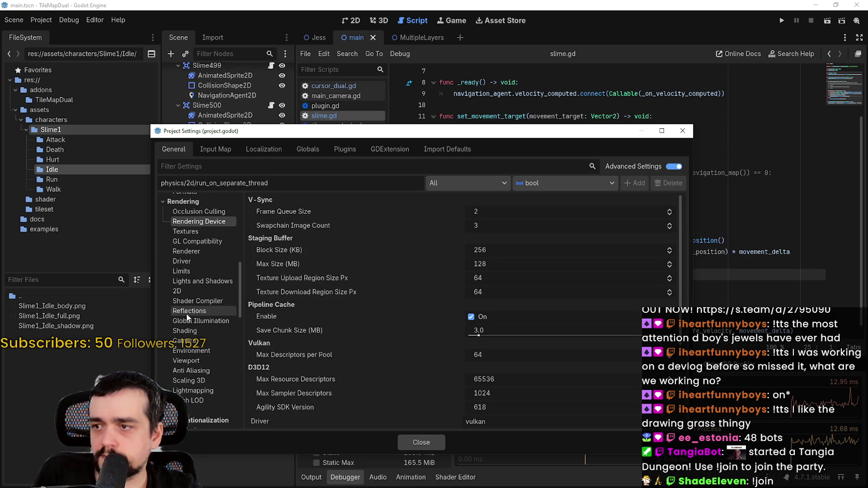
pyautogui.click(197, 263)
pyautogui.click(532, 211)
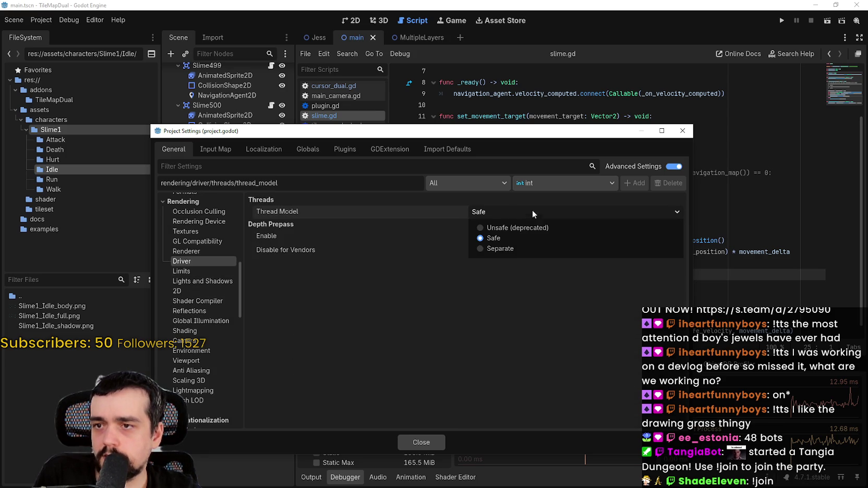
pyautogui.click(506, 248)
pyautogui.click(417, 442)
pyautogui.click(781, 21)
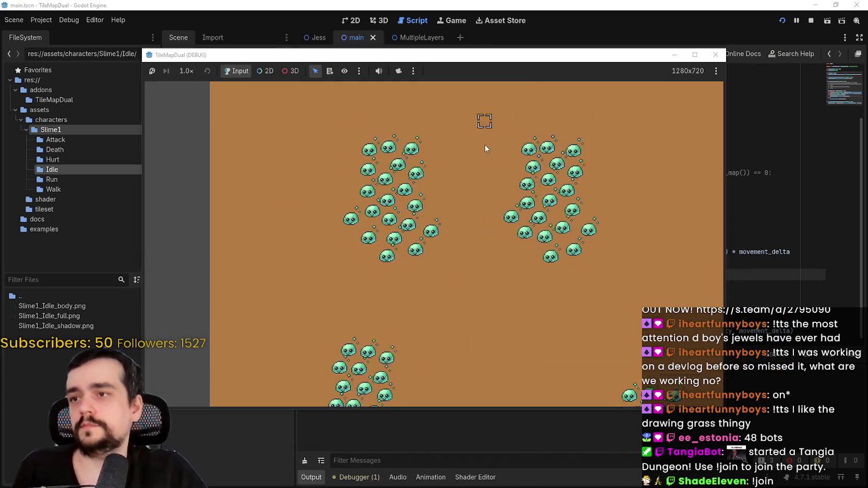
# Step: Check the editor monitors, then zoom the game view and paint a ring of grass mid-map
pyautogui.click(388, 465)
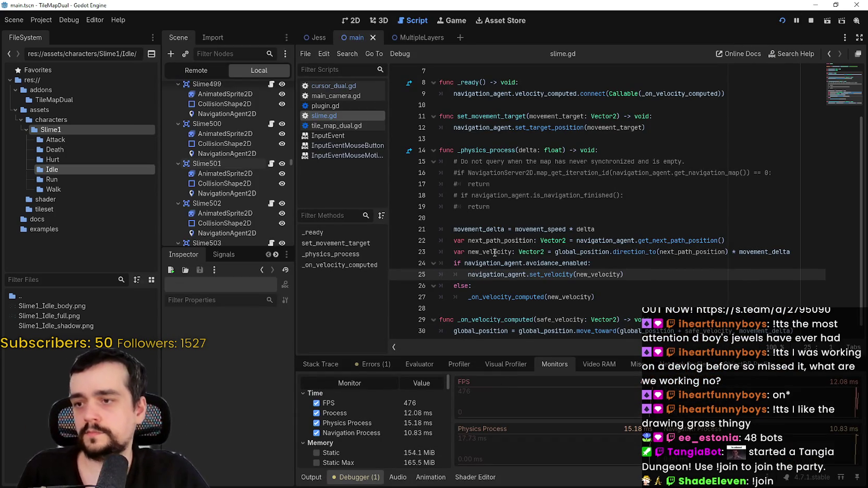
pyautogui.hotkey('alt', 'Tab')
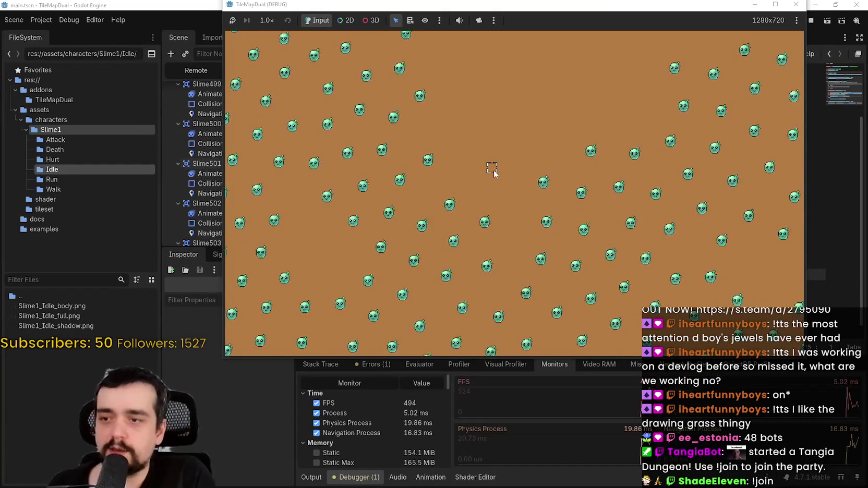
pyautogui.scroll(-3, 451, 248)
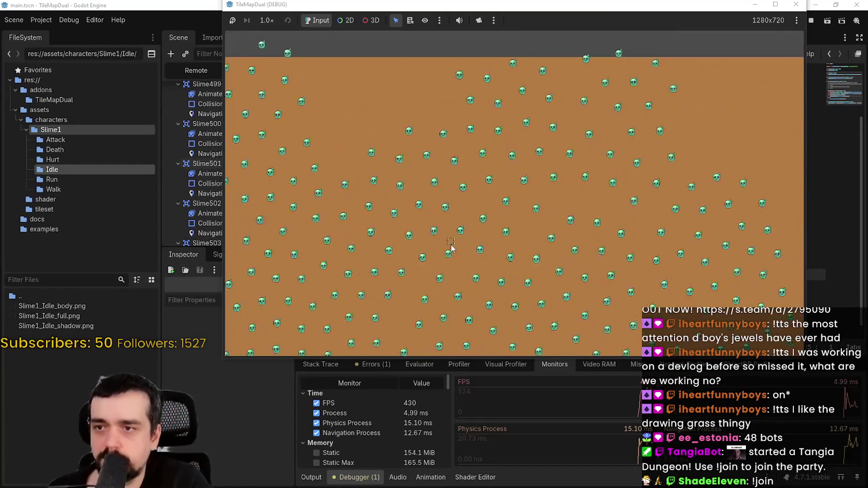
pyautogui.scroll(3, 451, 248)
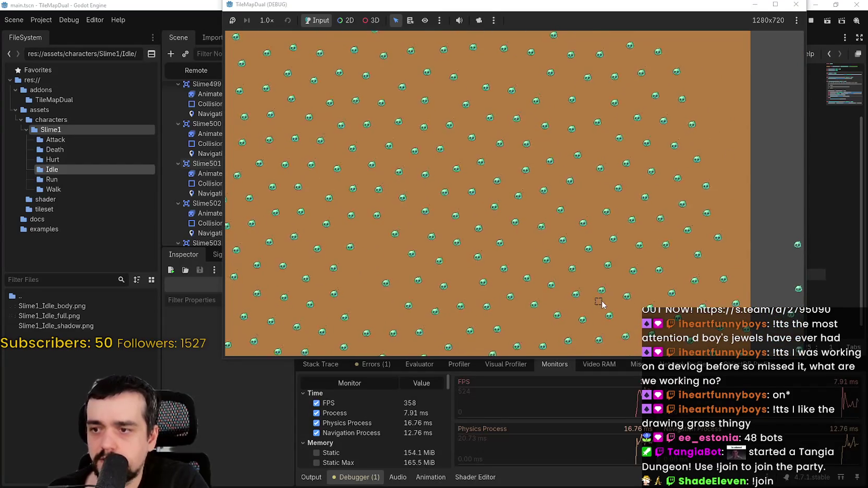
pyautogui.scroll(5, 626, 283)
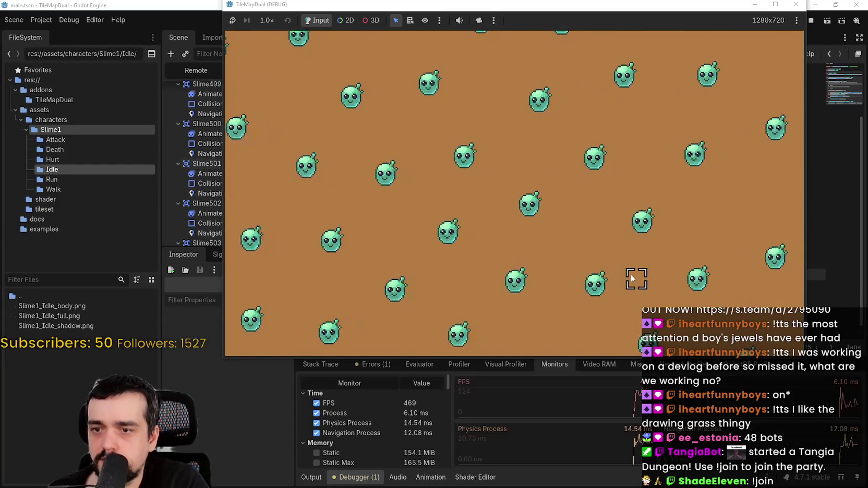
pyautogui.scroll(-5, 634, 270)
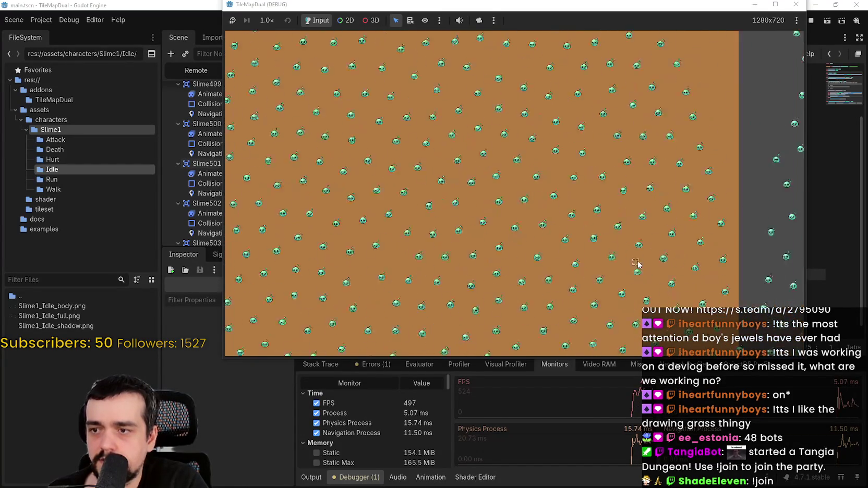
pyautogui.scroll(-3, 636, 264)
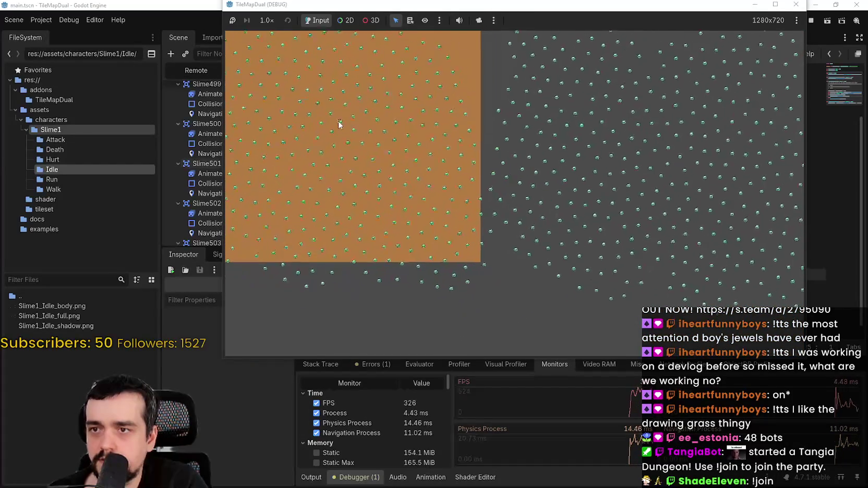
pyautogui.scroll(5, 496, 197)
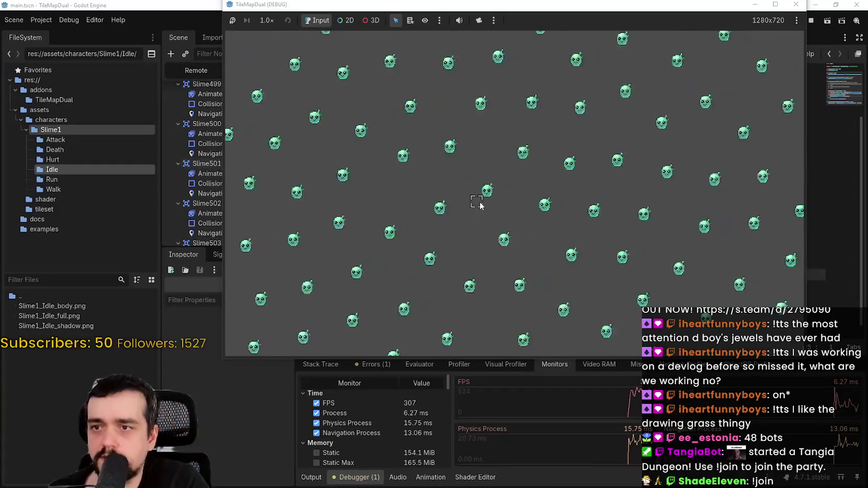
pyautogui.scroll(-3, 383, 255)
pyautogui.moveTo(397, 224)
pyautogui.mouseDown()
pyautogui.moveTo(442, 180)
pyautogui.moveTo(433, 240)
pyautogui.moveTo(516, 225)
pyautogui.mouseUp()
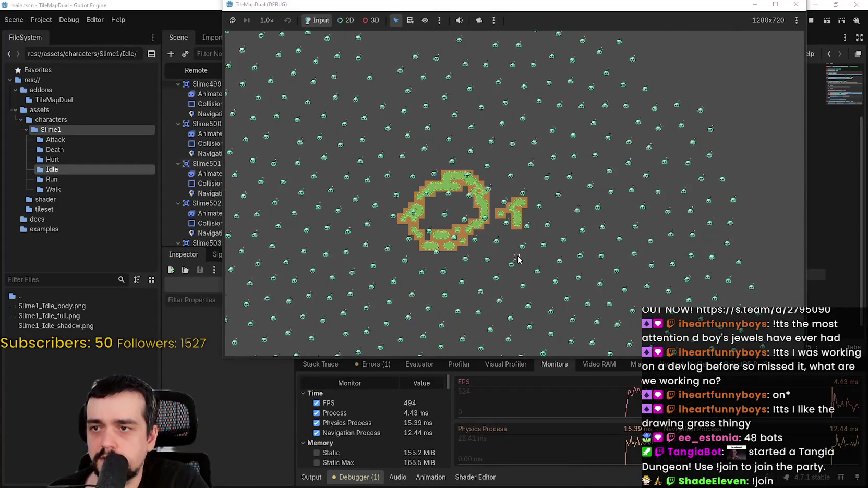
# Step: Pan the game camera with arrow keys and a drag toward the map corner, zooming in on the slimes
pyautogui.press('Down')
pyautogui.press('Left')
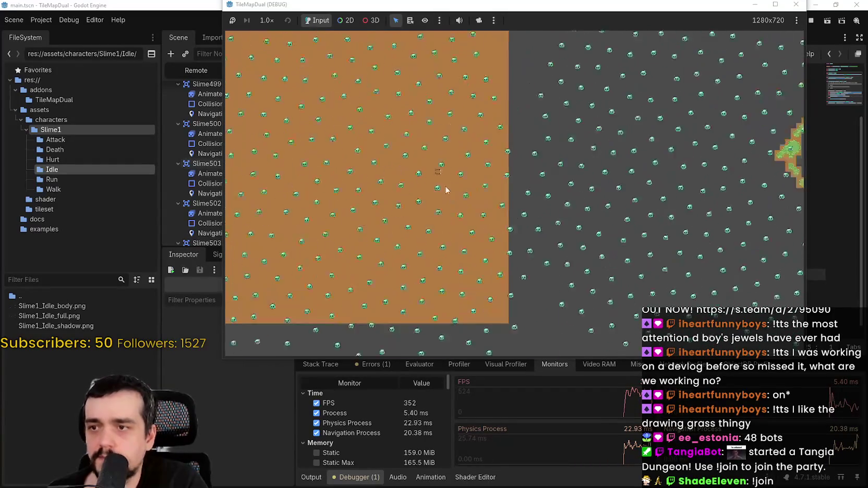
pyautogui.moveTo(461, 174); pyautogui.dragTo(692, 266)
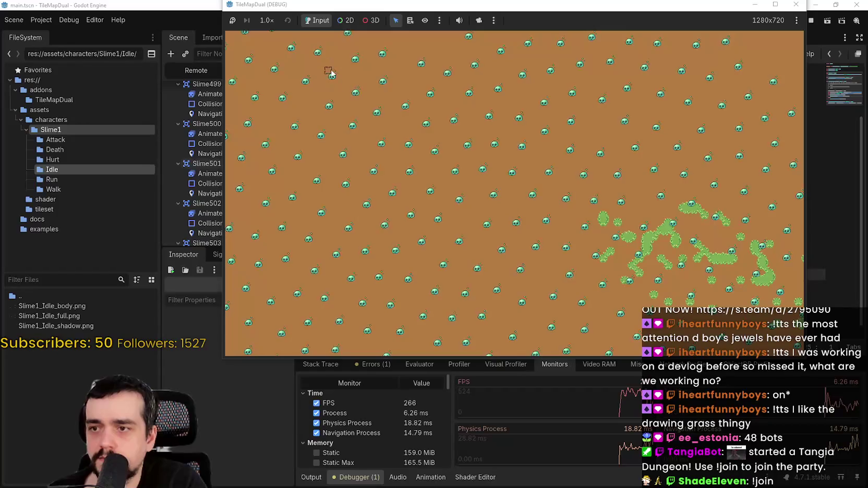
pyautogui.scroll(2, 490, 155)
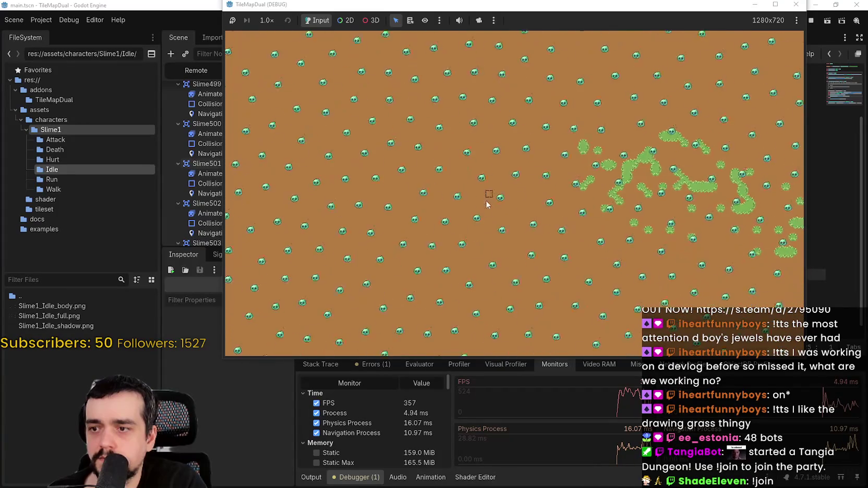
pyautogui.scroll(2, 567, 169)
pyautogui.scroll(-2, 567, 169)
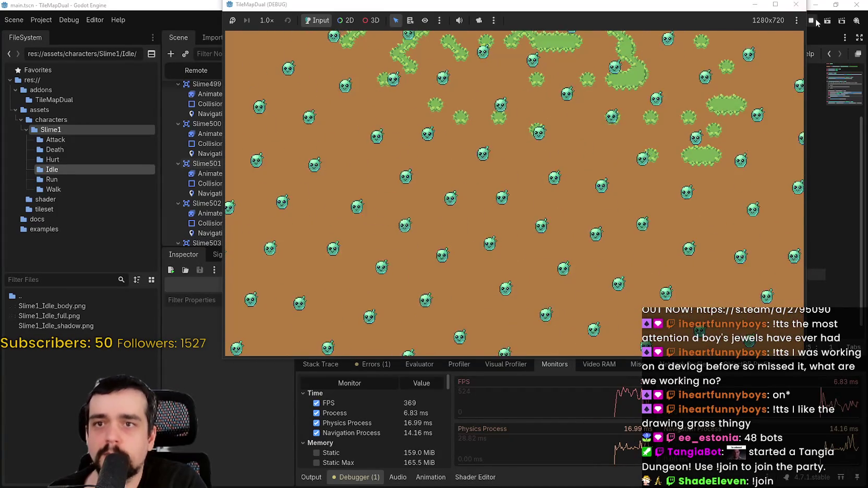
# Step: Stop the game and set Application > Run > Max FPS to 60 in Project Settings
pyautogui.click(795, 4)
pyautogui.click(41, 20)
pyautogui.click(53, 33)
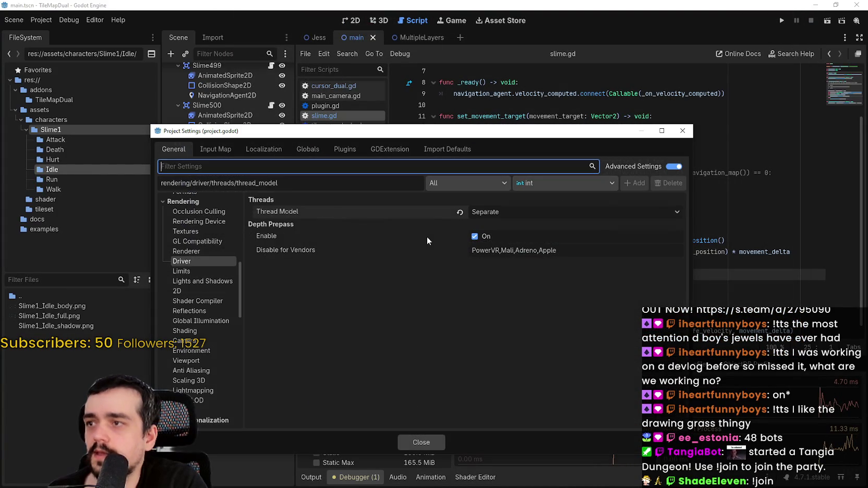
pyautogui.scroll(5, 198, 261)
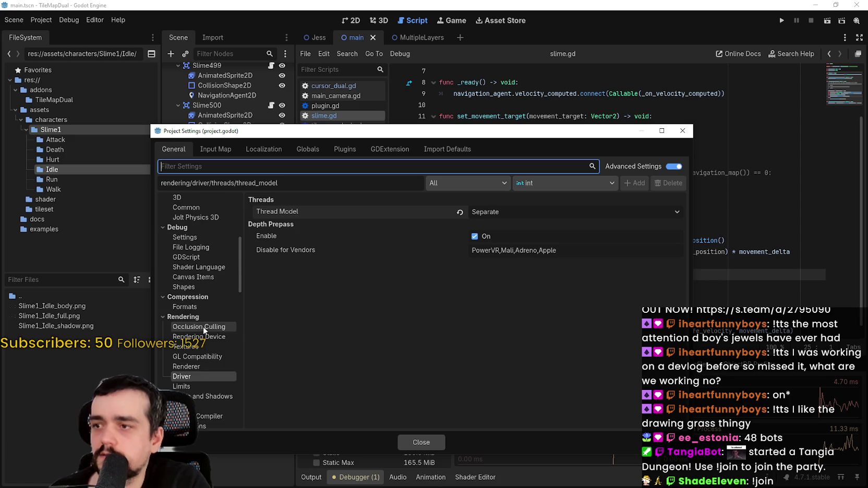
pyautogui.scroll(6, 190, 222)
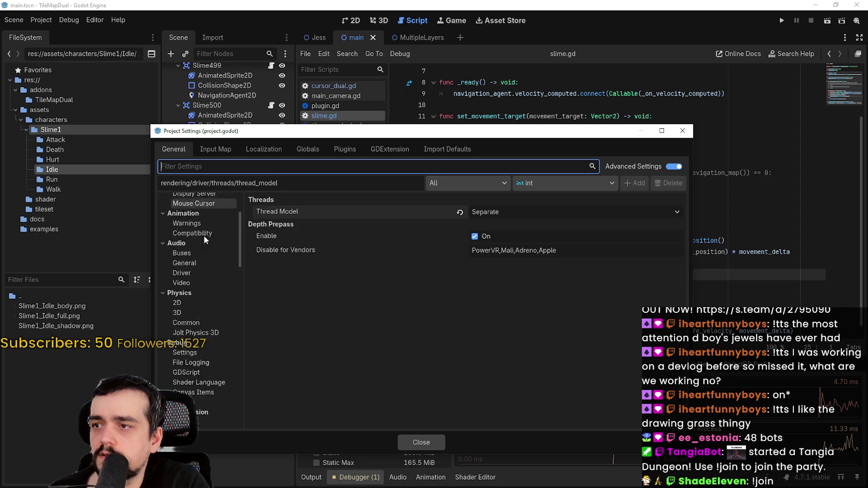
pyautogui.scroll(2, 204, 237)
pyautogui.click(205, 220)
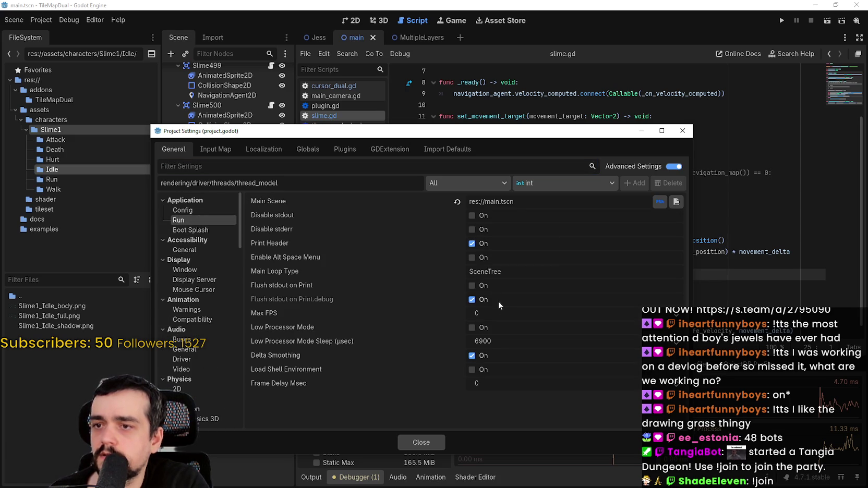
pyautogui.click(499, 317)
pyautogui.write('60')
pyautogui.press('Return')
pyautogui.click(421, 442)
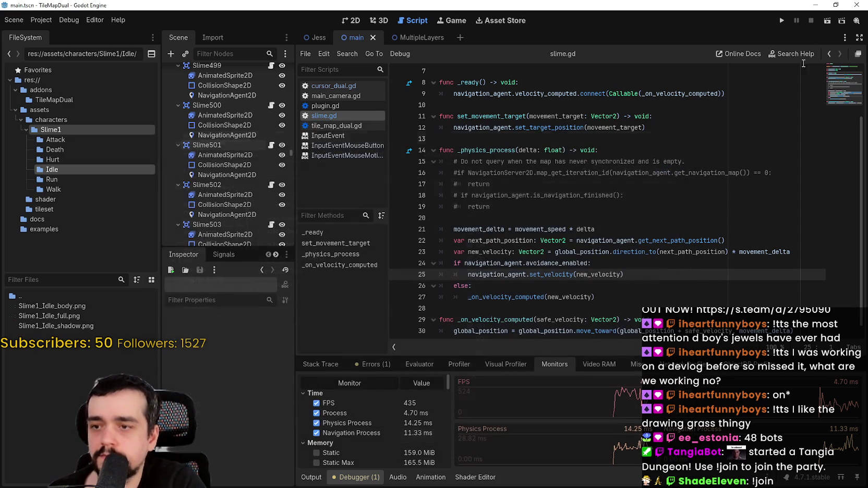
# Step: Relaunch the demo, show the debugger Monitors, and paint a curving band of grass across the dirt
pyautogui.click(781, 21)
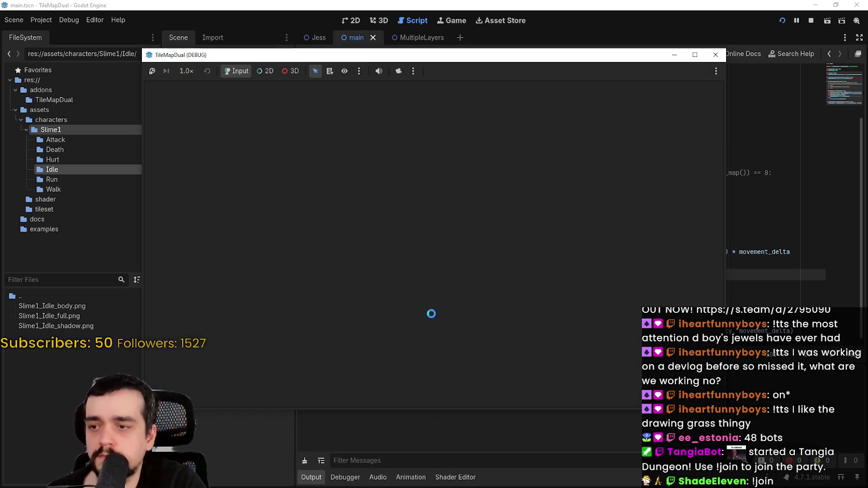
pyautogui.click(352, 479)
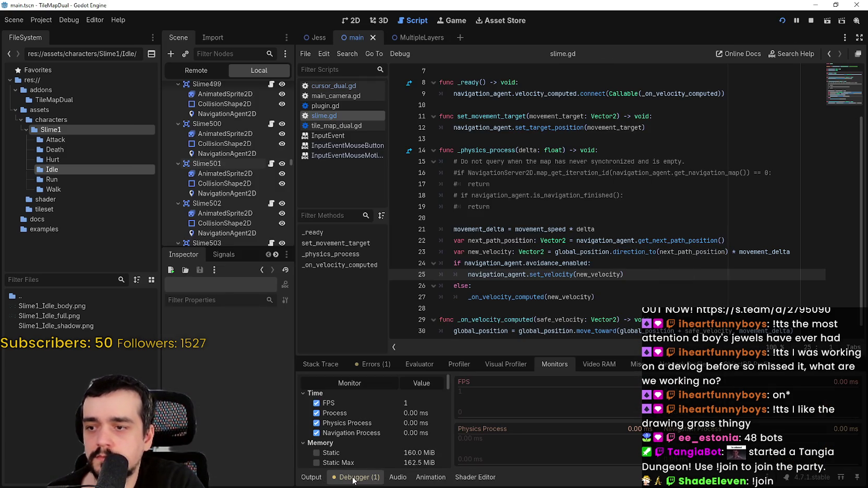
pyautogui.hotkey('alt', 'Tab')
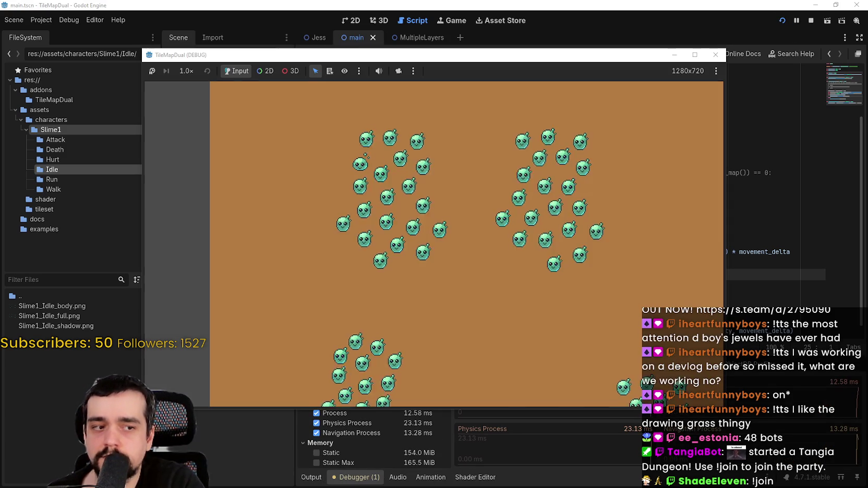
pyautogui.moveTo(488, 56)
pyautogui.mouseDown()
pyautogui.moveTo(559, 8)
pyautogui.moveTo(589, 6)
pyautogui.mouseUp()
pyautogui.moveTo(499, 202)
pyautogui.mouseDown()
pyautogui.moveTo(503, 229)
pyautogui.moveTo(560, 198)
pyautogui.moveTo(650, 241)
pyautogui.moveTo(496, 226)
pyautogui.moveTo(515, 190)
pyautogui.moveTo(558, 260)
pyautogui.moveTo(584, 235)
pyautogui.moveTo(589, 251)
pyautogui.mouseUp()
pyautogui.scroll(-2, 515, 190)
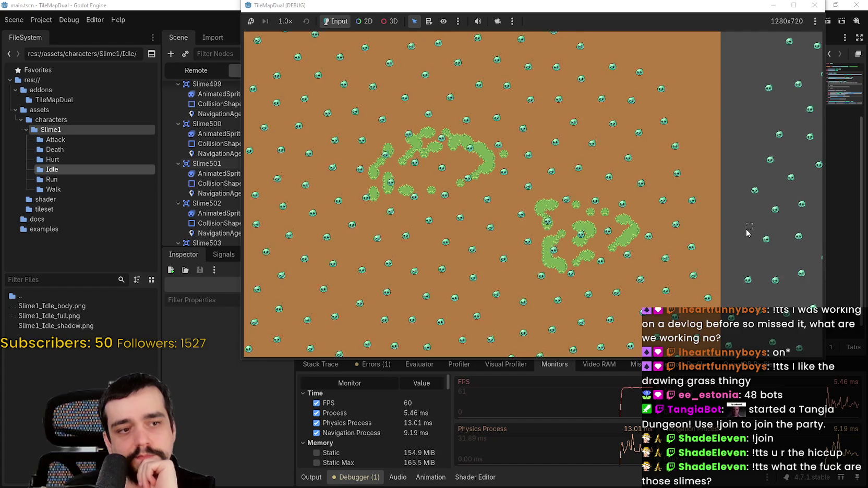
# Step: Paint a grass trail and a large grass patch among the slimes, then lower the game window
pyautogui.scroll(5, 747, 232)
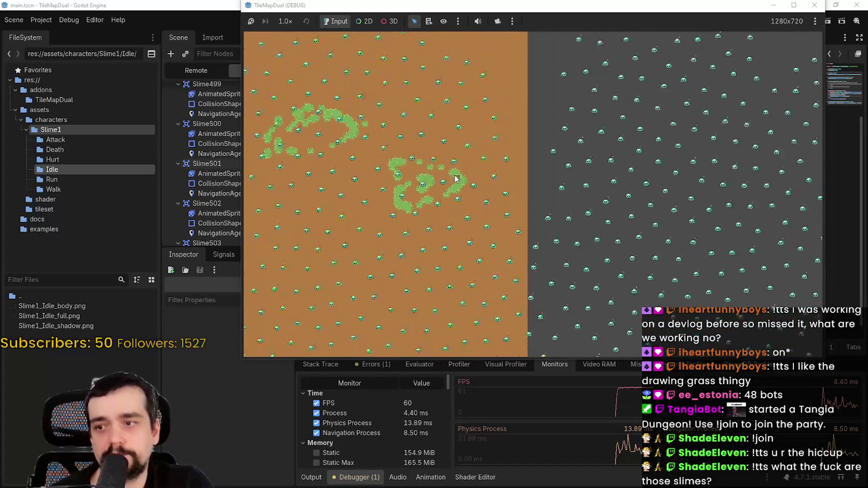
pyautogui.moveTo(649, 180)
pyautogui.mouseDown()
pyautogui.moveTo(545, 174)
pyautogui.moveTo(454, 196)
pyautogui.moveTo(523, 205)
pyautogui.mouseUp()
pyautogui.press('Left')
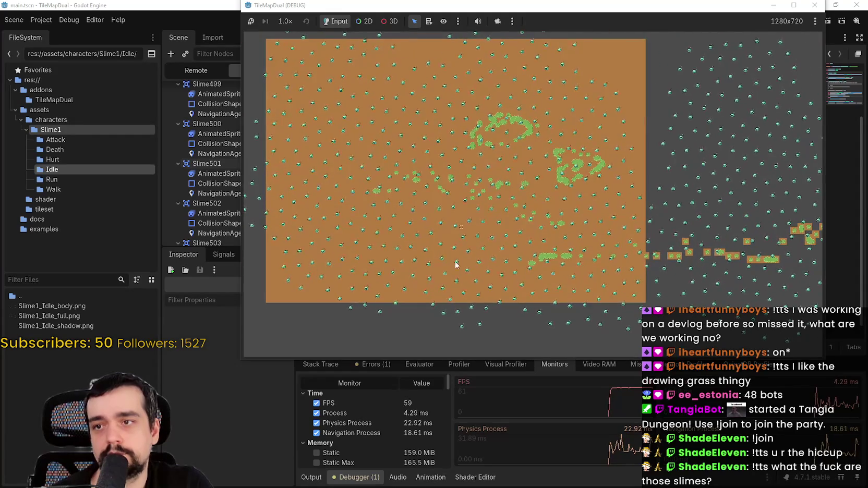
pyautogui.scroll(3, 471, 180)
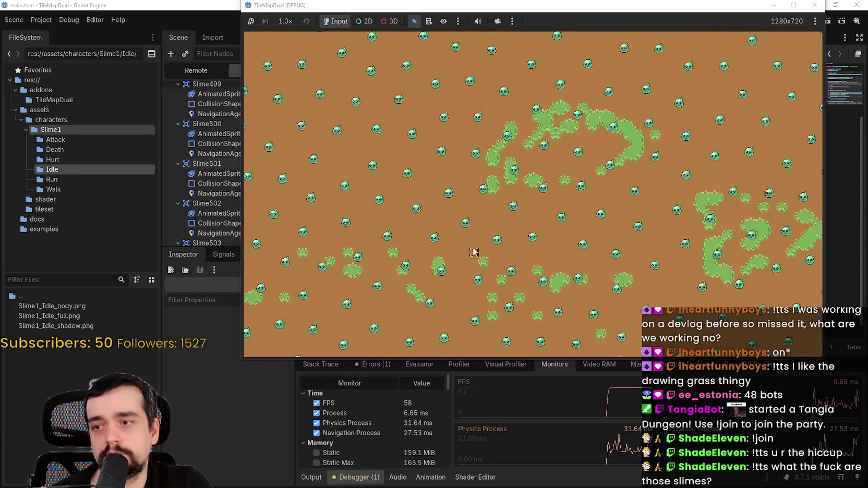
pyautogui.moveTo(474, 253)
pyautogui.mouseDown()
pyautogui.moveTo(542, 224)
pyautogui.moveTo(568, 224)
pyautogui.moveTo(514, 252)
pyautogui.mouseUp()
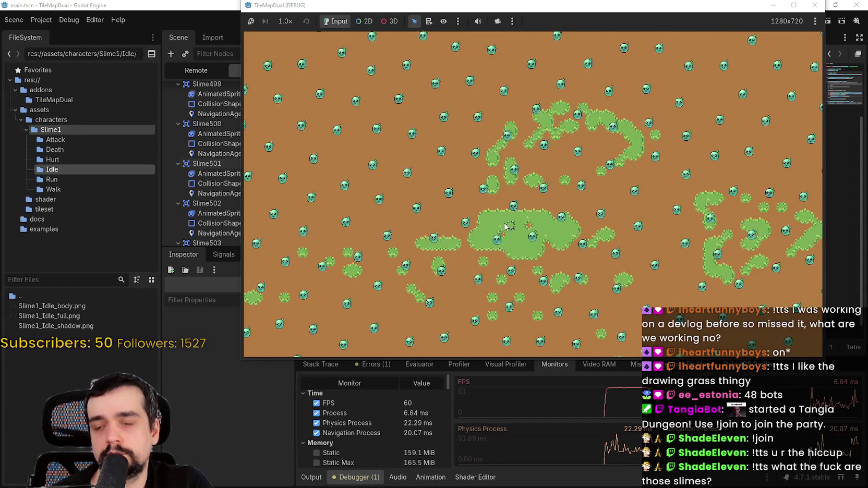
pyautogui.scroll(-4, 518, 198)
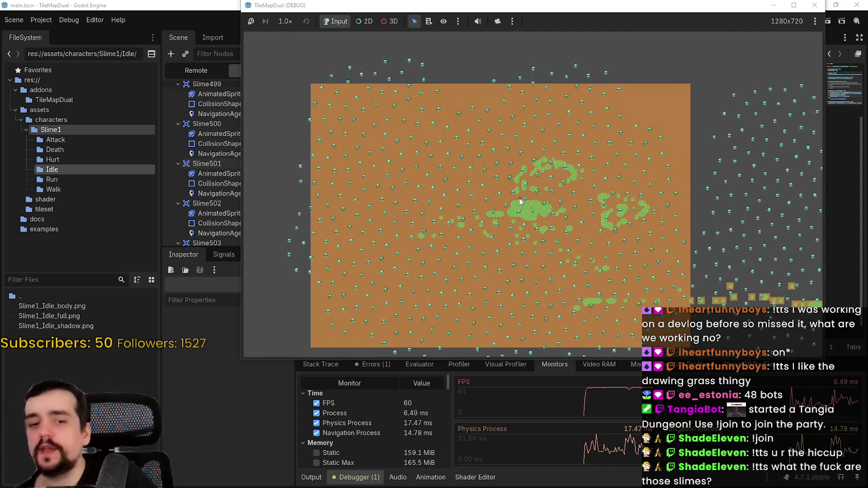
pyautogui.moveTo(720, 8); pyautogui.dragTo(654, 57)
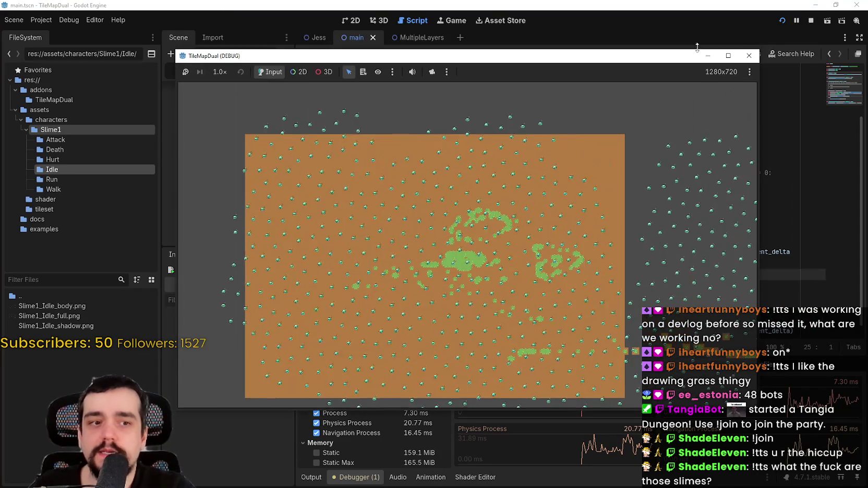
# Step: Stop the game, save the scene, and place the cursor at line 20 of slime.gd
pyautogui.click(810, 21)
pyautogui.click(607, 137)
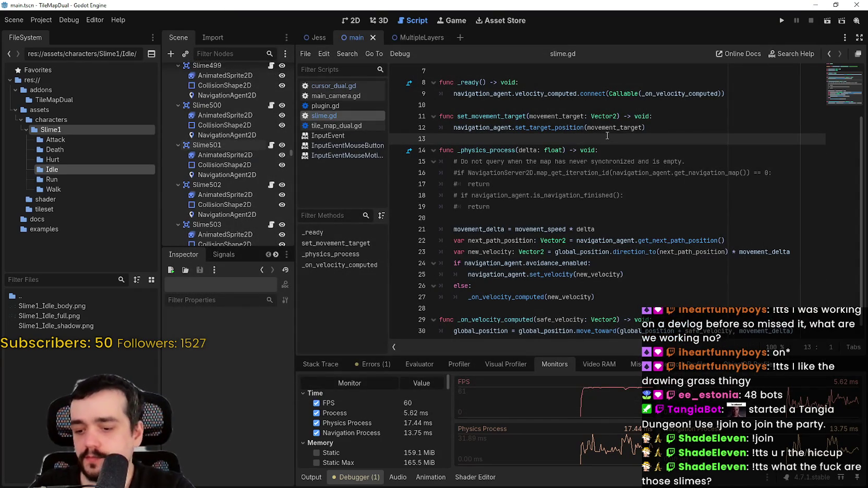
pyautogui.hotkey('ctrl', 's')
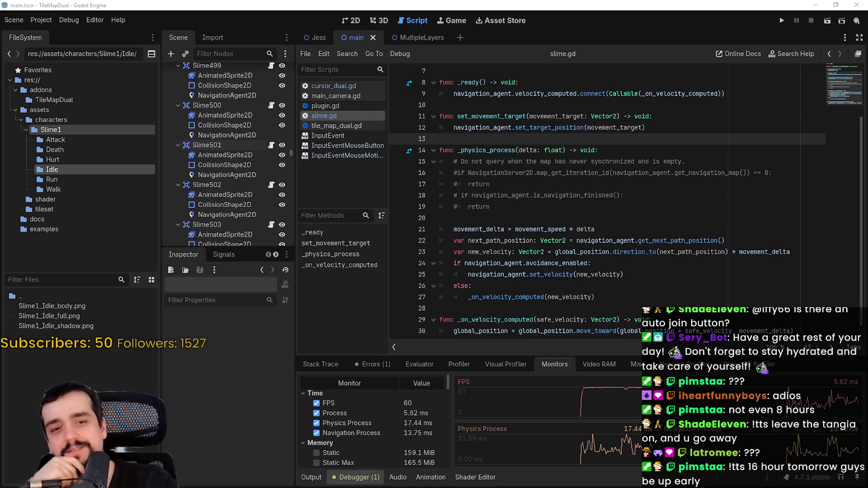
pyautogui.click(441, 218)
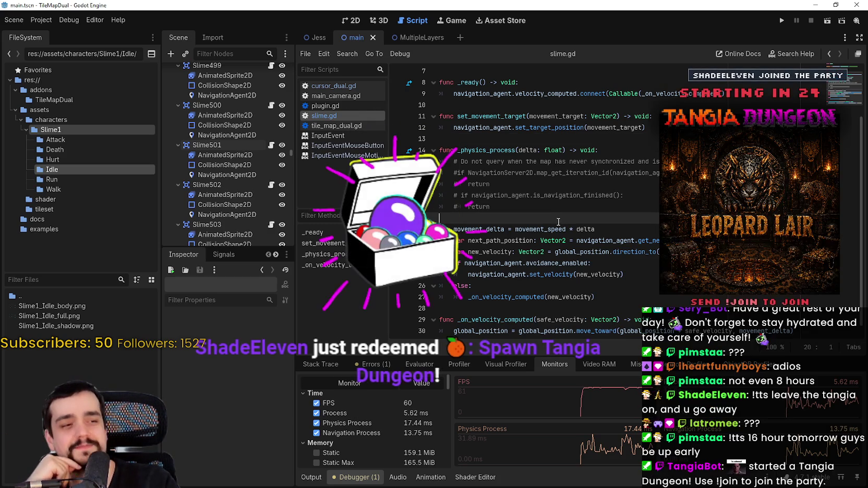